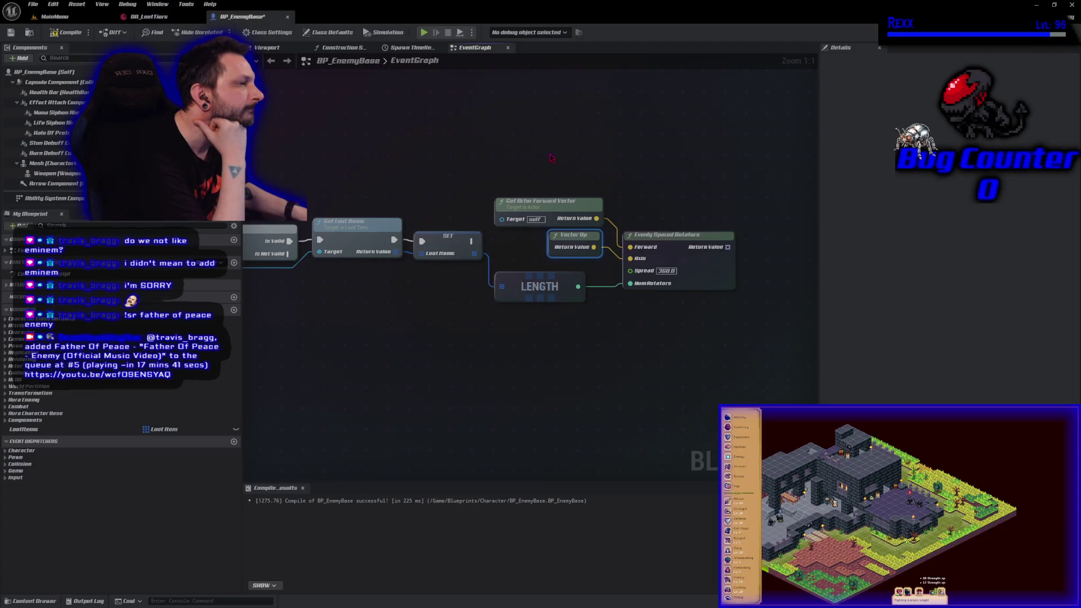
# - Select the rotation-calculation nodes plus LENGTH and move the group lower in the graph
pyautogui.moveTo(551, 158); pyautogui.dragTo(627, 236)
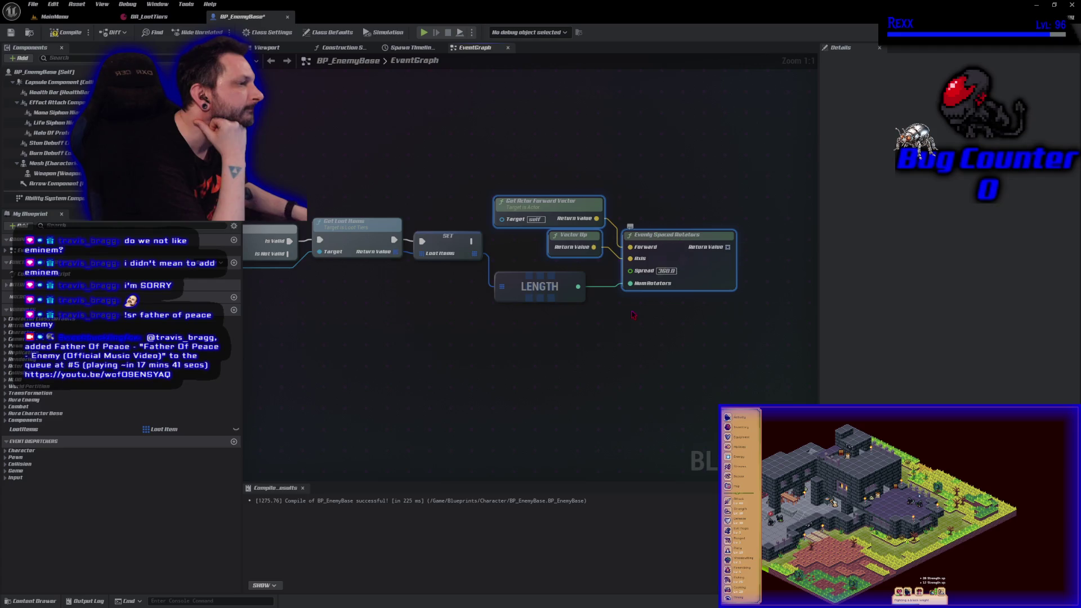
pyautogui.moveTo(662, 336); pyautogui.dragTo(544, 166)
pyautogui.rightClick(668, 249)
pyautogui.moveTo(664, 248)
pyautogui.mouseDown()
pyautogui.moveTo(671, 329)
pyautogui.moveTo(670, 319)
pyautogui.mouseUp()
pyautogui.click(583, 410)
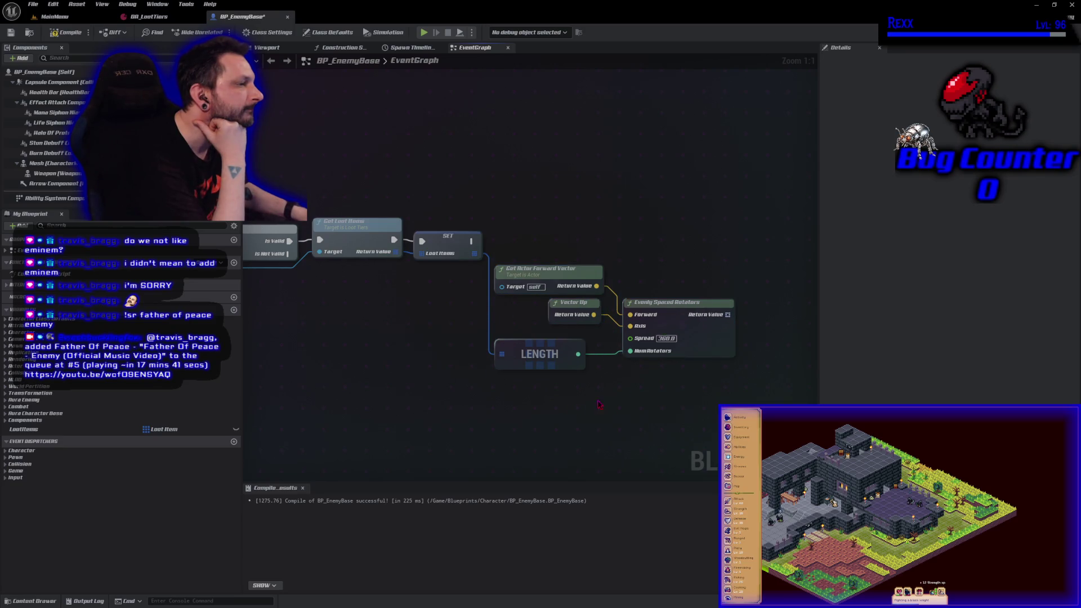
pyautogui.moveTo(600, 405); pyautogui.dragTo(533, 405)
# - Stack Get Actor Forward Vector above Vector Up beside LENGTH, then shift the four nodes right
pyautogui.moveTo(503, 306); pyautogui.dragTo(483, 321)
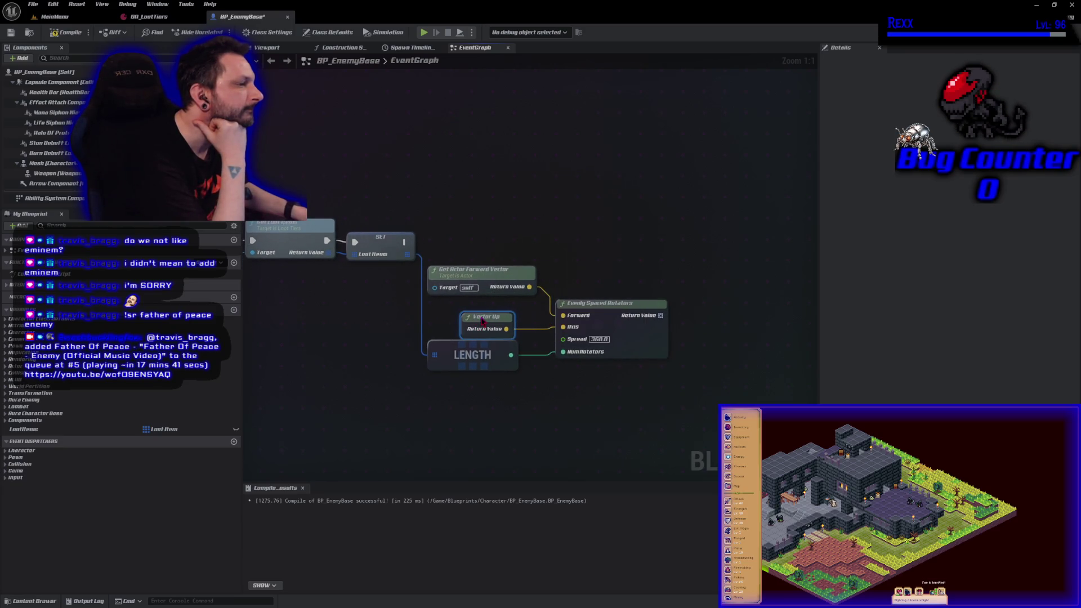
pyautogui.moveTo(485, 273); pyautogui.dragTo(508, 317)
pyautogui.moveTo(441, 355); pyautogui.dragTo(454, 355)
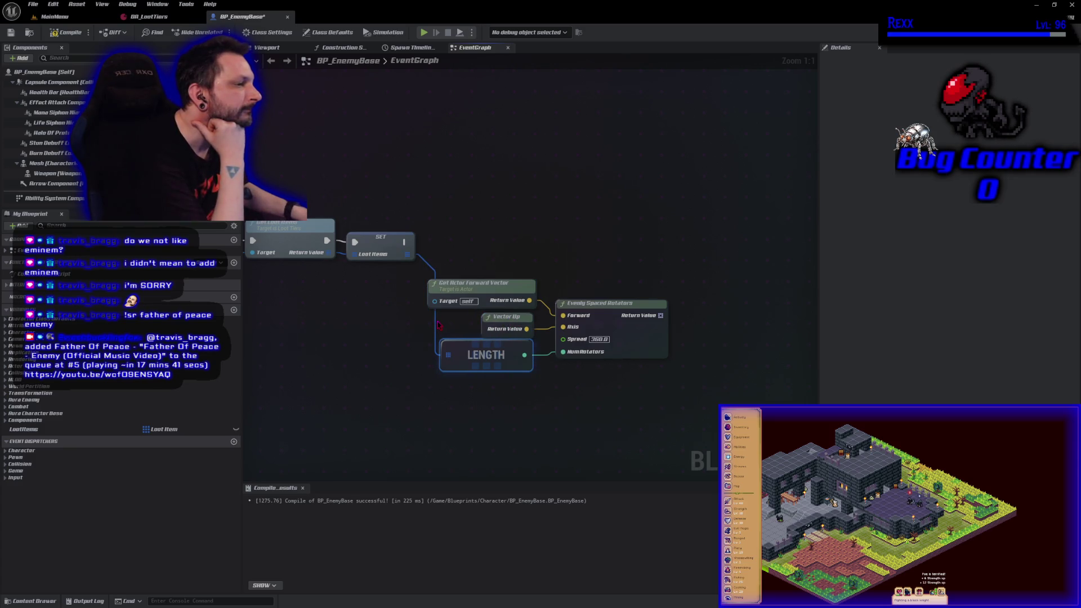
pyautogui.moveTo(496, 257); pyautogui.dragTo(670, 386)
pyautogui.moveTo(599, 306); pyautogui.dragTo(619, 313)
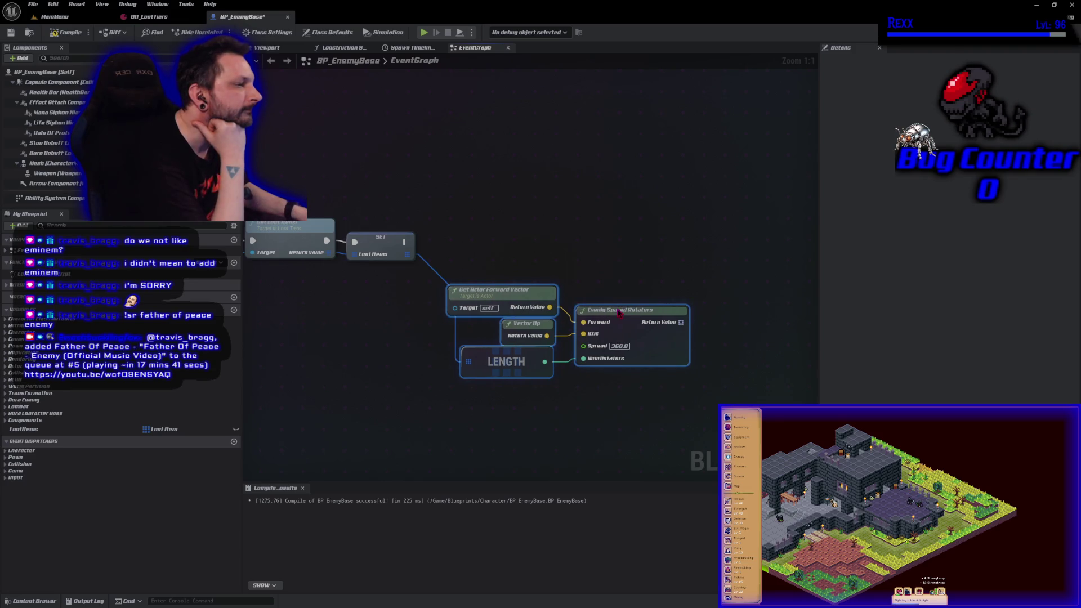
# - Add a reroute point on the Loot Items wire beside LENGTH and realign the rotation nodes
pyautogui.doubleClick(428, 262)
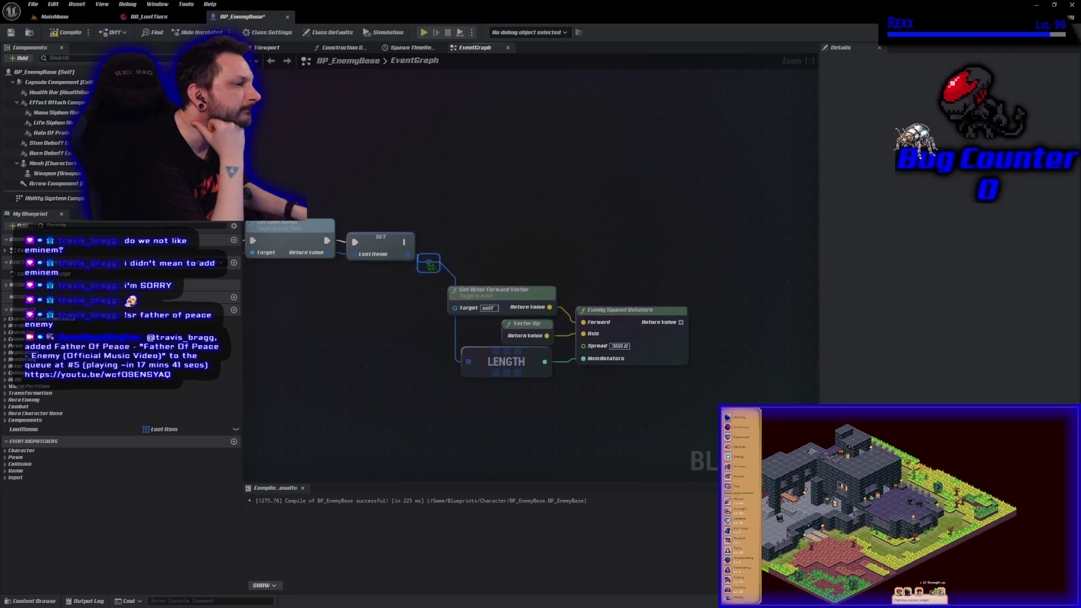
pyautogui.moveTo(429, 261)
pyautogui.mouseDown()
pyautogui.moveTo(428, 363)
pyautogui.moveTo(450, 371)
pyautogui.mouseUp()
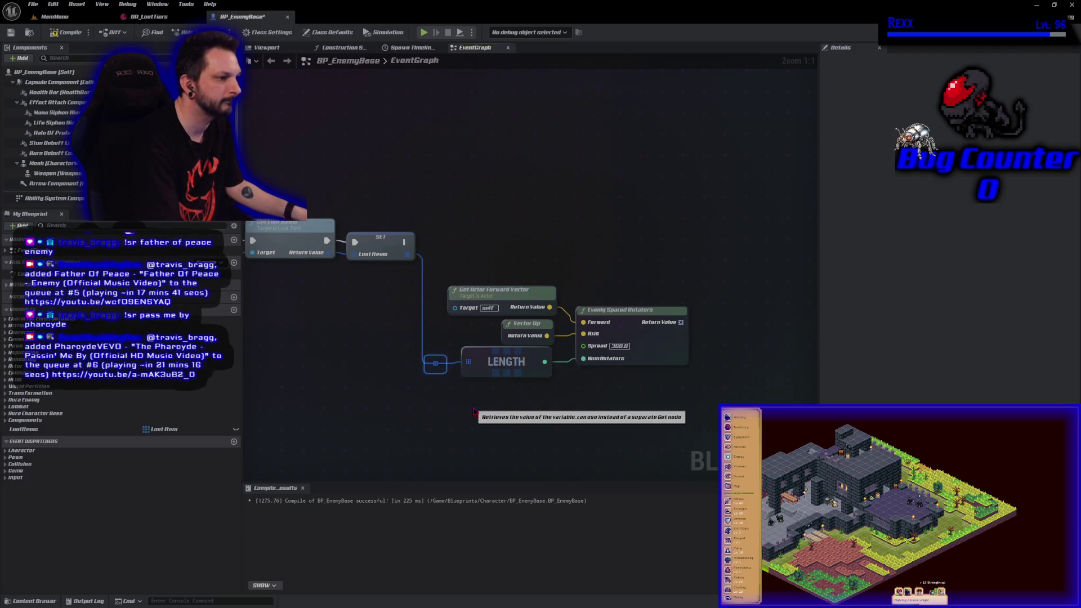
pyautogui.moveTo(496, 234)
pyautogui.mouseDown()
pyautogui.moveTo(640, 362)
pyautogui.moveTo(635, 407)
pyautogui.moveTo(445, 426)
pyautogui.mouseUp()
pyautogui.click(568, 423)
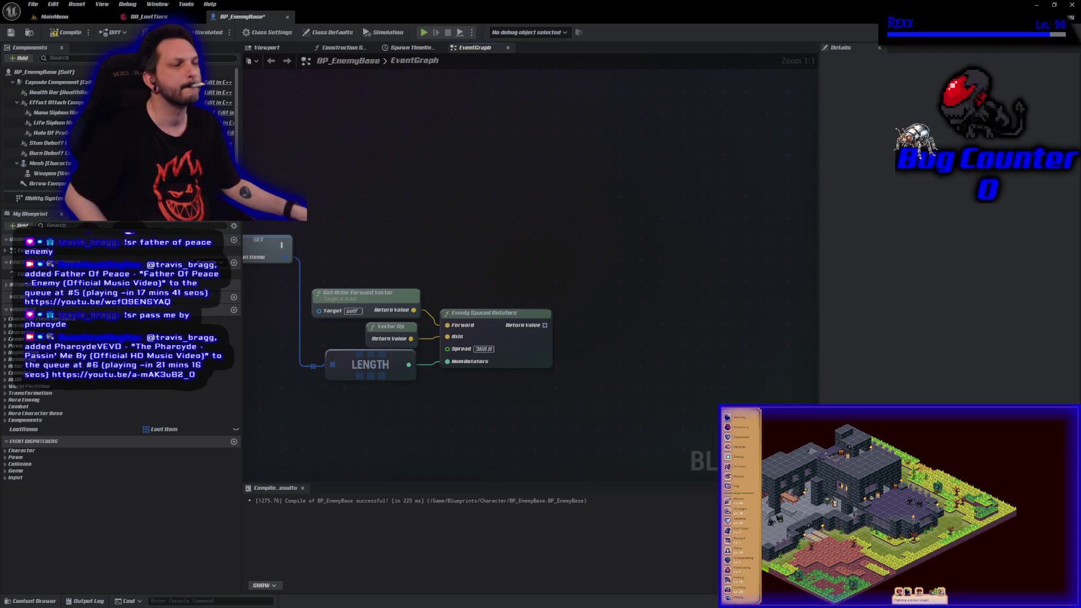
pyautogui.moveTo(544, 327); pyautogui.dragTo(558, 325)
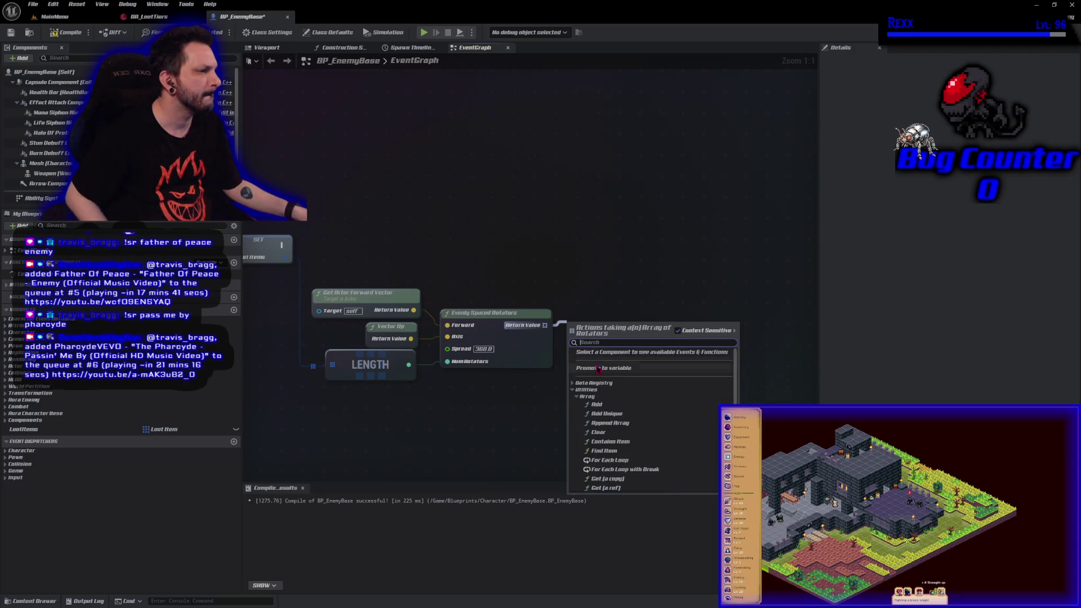
# - Promote the rotators Return Value to a LootRotations variable, chain its SET after Loot Items, and compile
pyautogui.click(573, 367)
pyautogui.write('LootRotations')
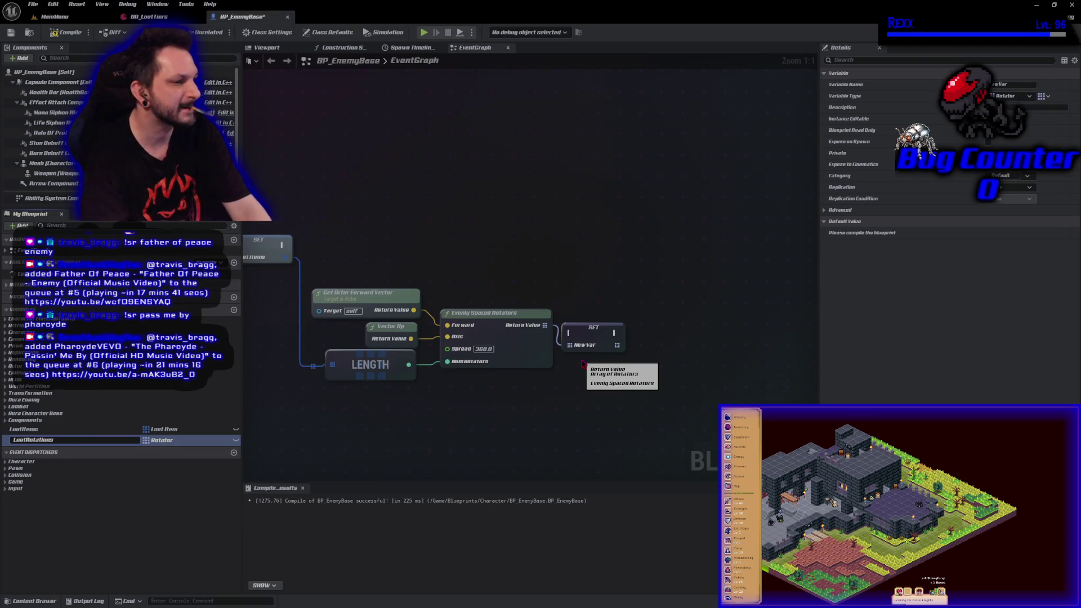
pyautogui.press('Return')
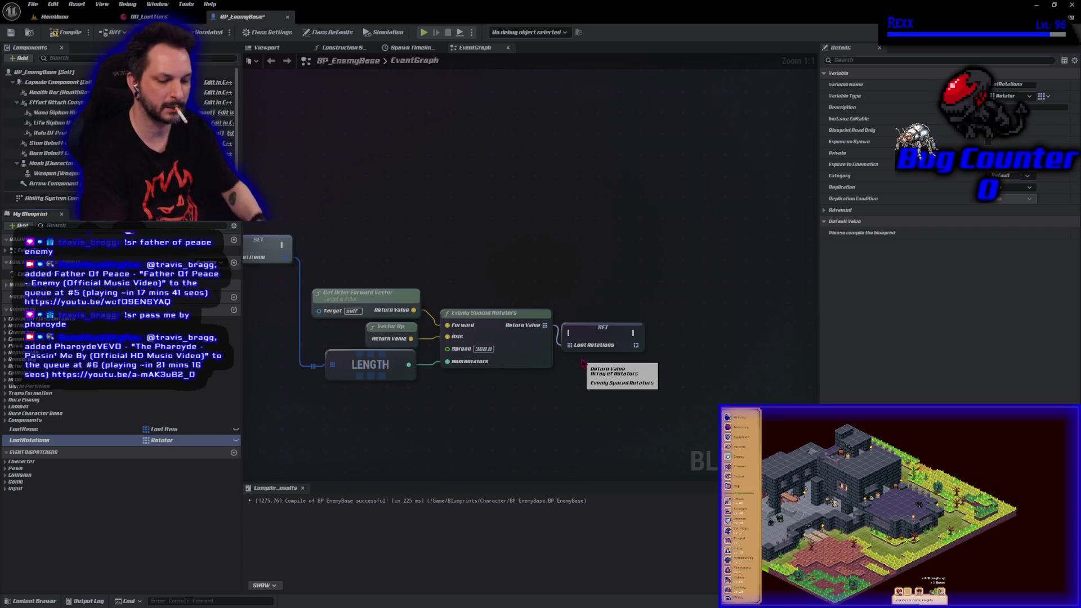
pyautogui.press('F7')
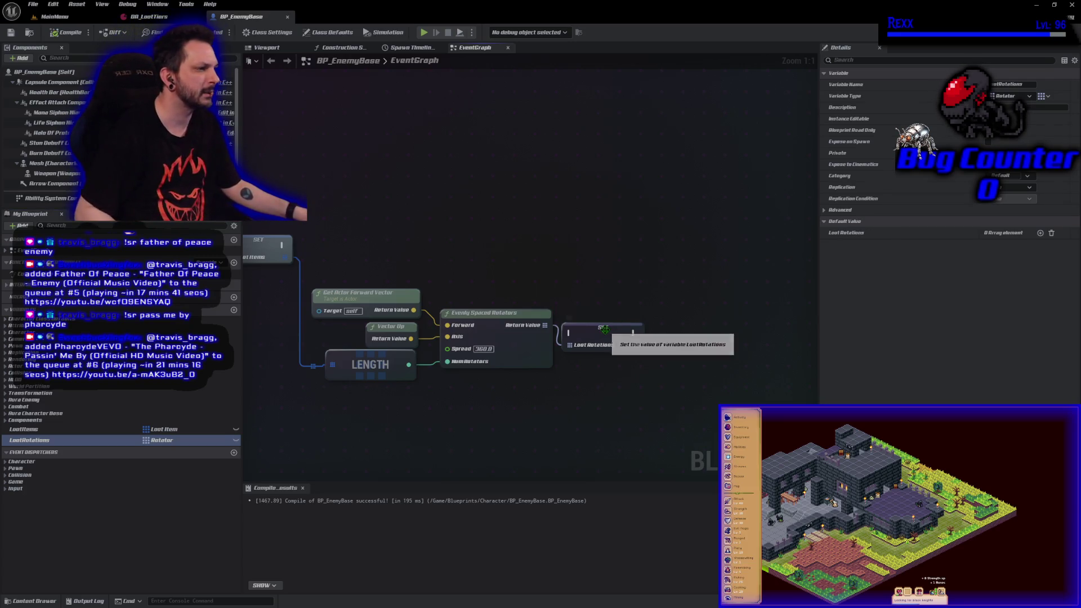
pyautogui.moveTo(607, 336); pyautogui.dragTo(608, 226)
pyautogui.moveTo(283, 245)
pyautogui.mouseDown()
pyautogui.moveTo(417, 264)
pyautogui.moveTo(566, 225)
pyautogui.moveTo(601, 249)
pyautogui.mouseUp()
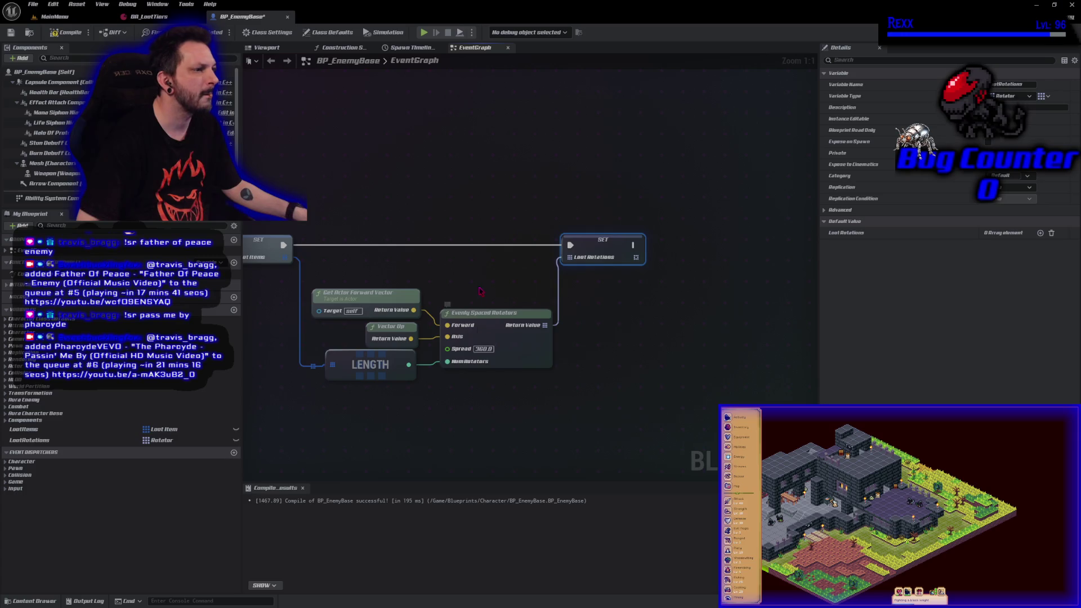
pyautogui.moveTo(499, 411)
pyautogui.mouseDown()
pyautogui.moveTo(475, 410)
pyautogui.moveTo(275, 282)
pyautogui.mouseUp()
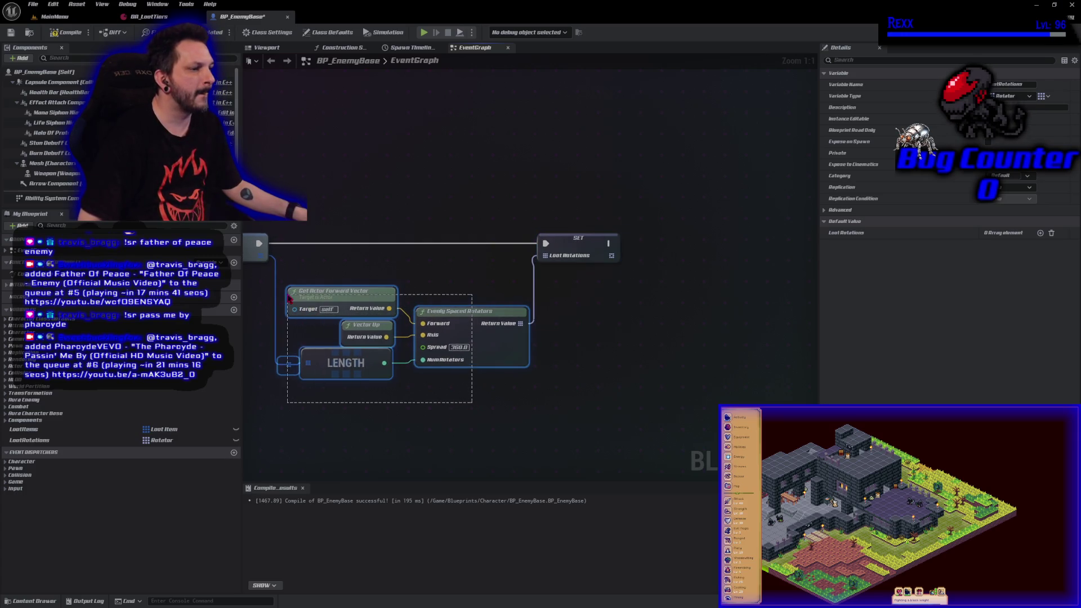
pyautogui.moveTo(346, 363); pyautogui.dragTo(346, 328)
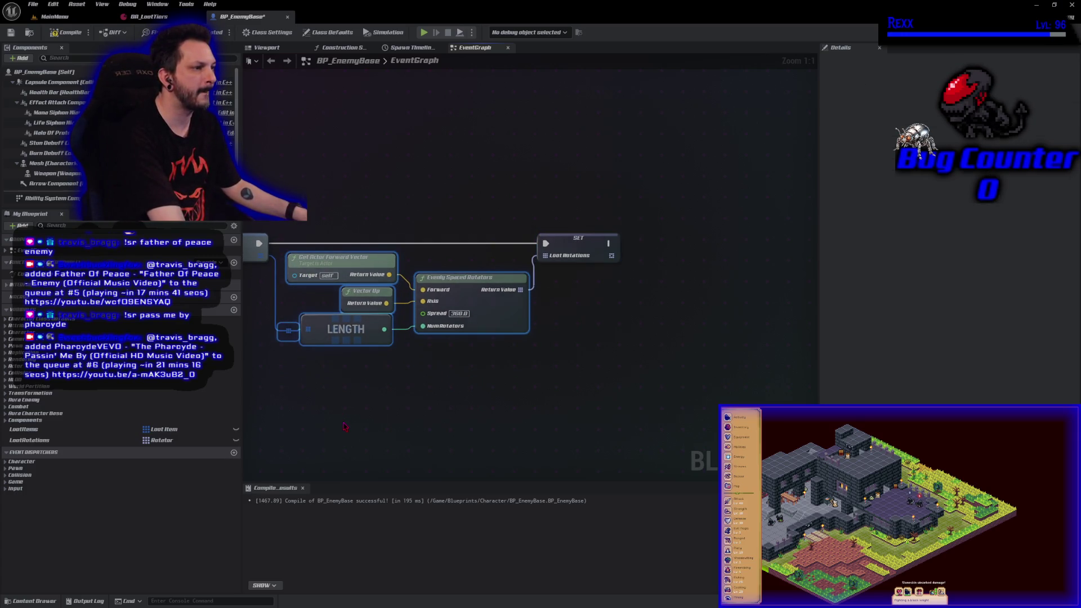
pyautogui.click(67, 32)
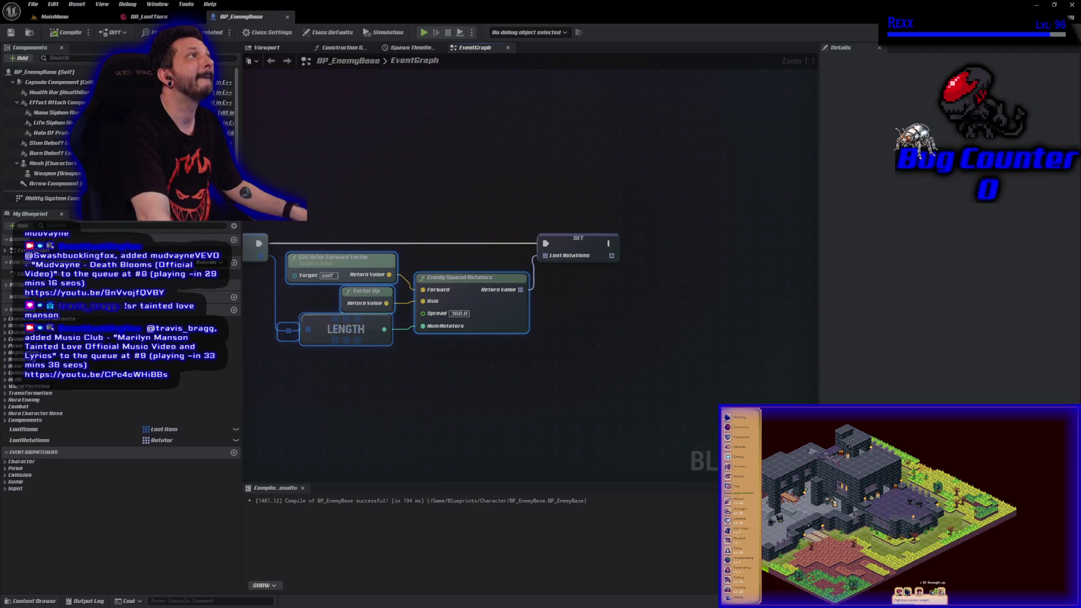
# - Break LENGTH's input wire and reconnect it to the Loot Items array pin
pyautogui.click(314, 385)
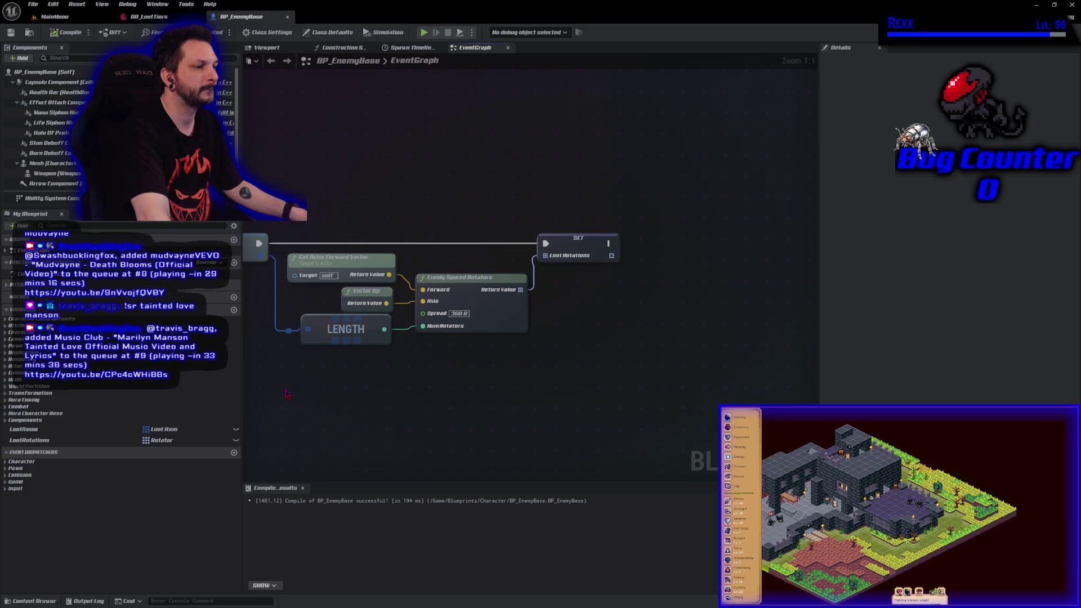
pyautogui.moveTo(285, 389)
pyautogui.mouseDown()
pyautogui.moveTo(392, 329)
pyautogui.moveTo(432, 321)
pyautogui.mouseUp()
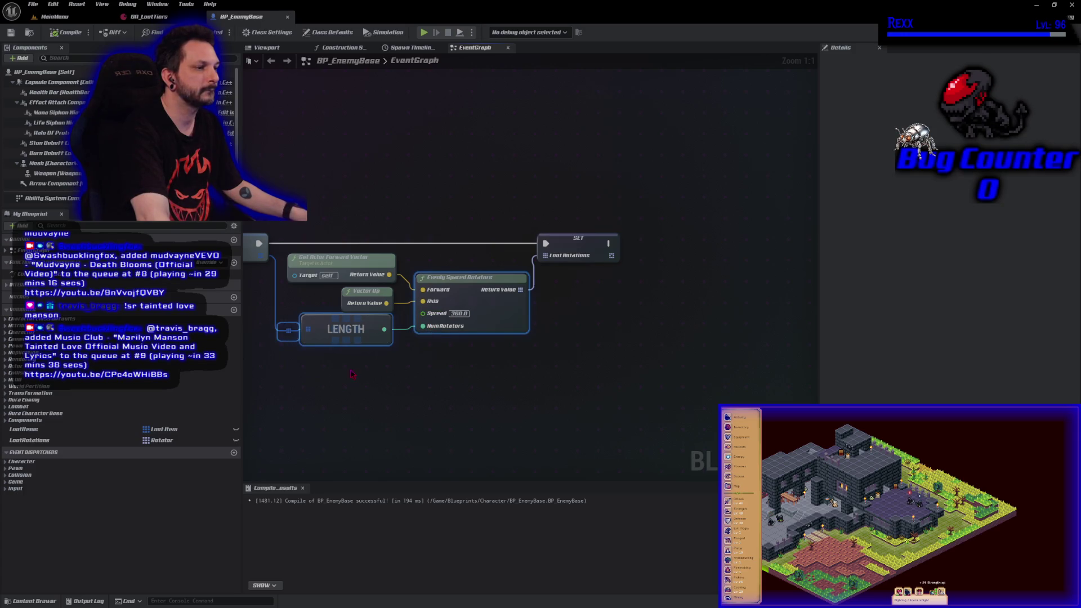
pyautogui.click(300, 365)
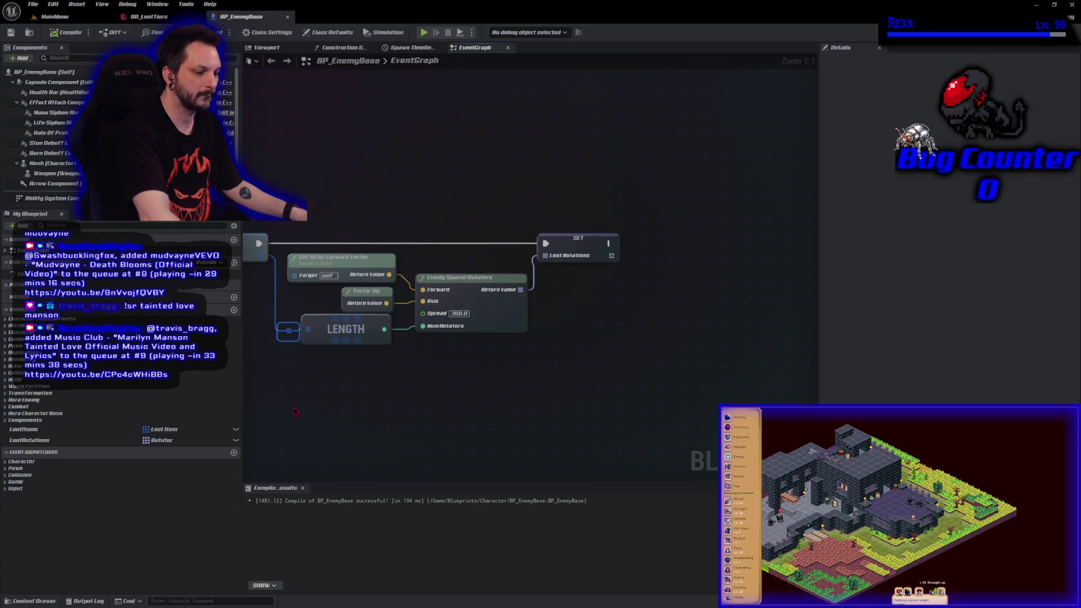
pyautogui.keyDown('alt'); pyautogui.click(274, 273); pyautogui.keyUp('alt')
pyautogui.moveTo(259, 257); pyautogui.dragTo(307, 329)
pyautogui.moveTo(295, 423)
pyautogui.mouseDown()
pyautogui.moveTo(422, 311)
pyautogui.moveTo(449, 251)
pyautogui.moveTo(453, 270)
pyautogui.mouseUp()
# - Collapse the four selected nodes into a pure function named GetLootRotations
pyautogui.rightClick(459, 295)
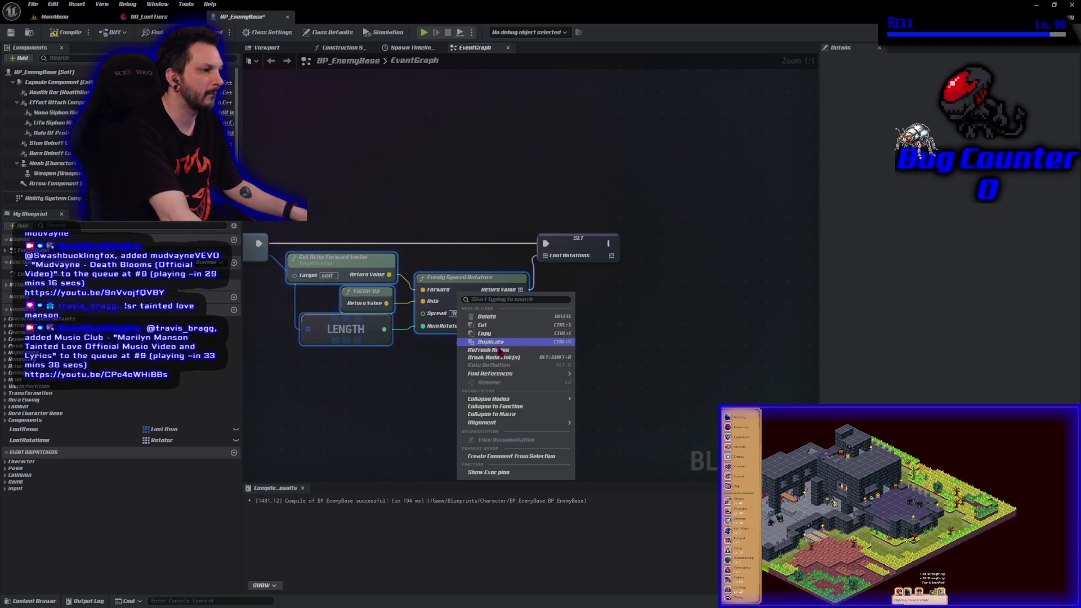
pyautogui.click(501, 407)
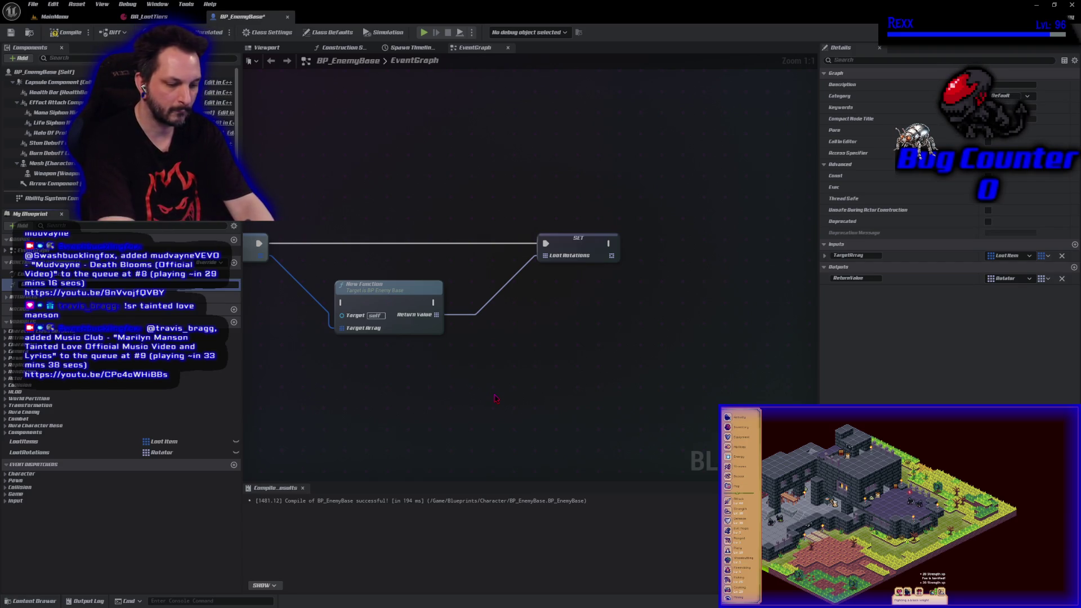
pyautogui.write('GetLootRotations')
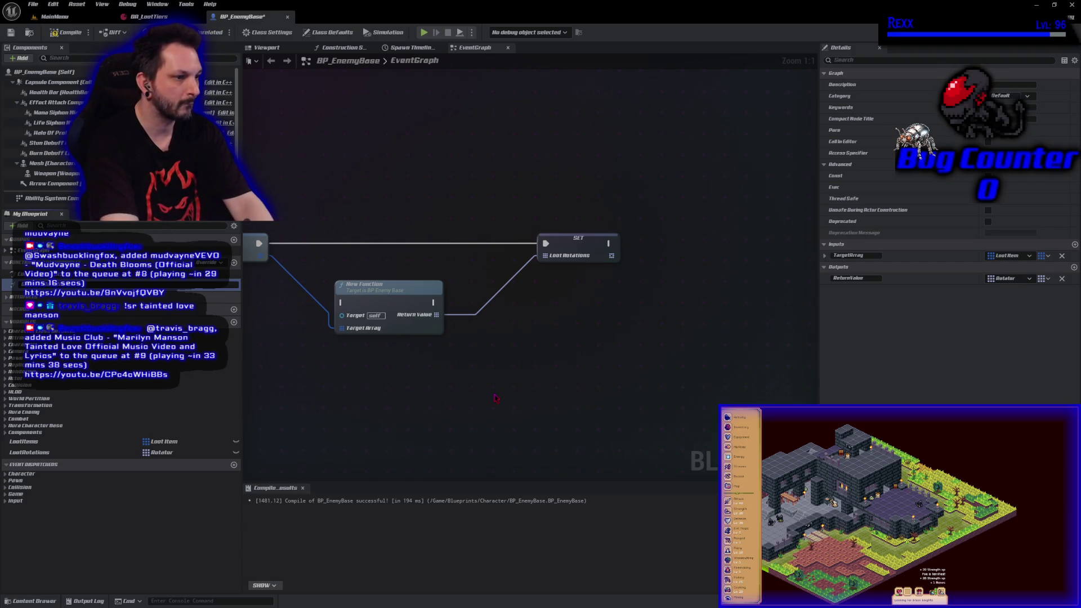
pyautogui.press('Return')
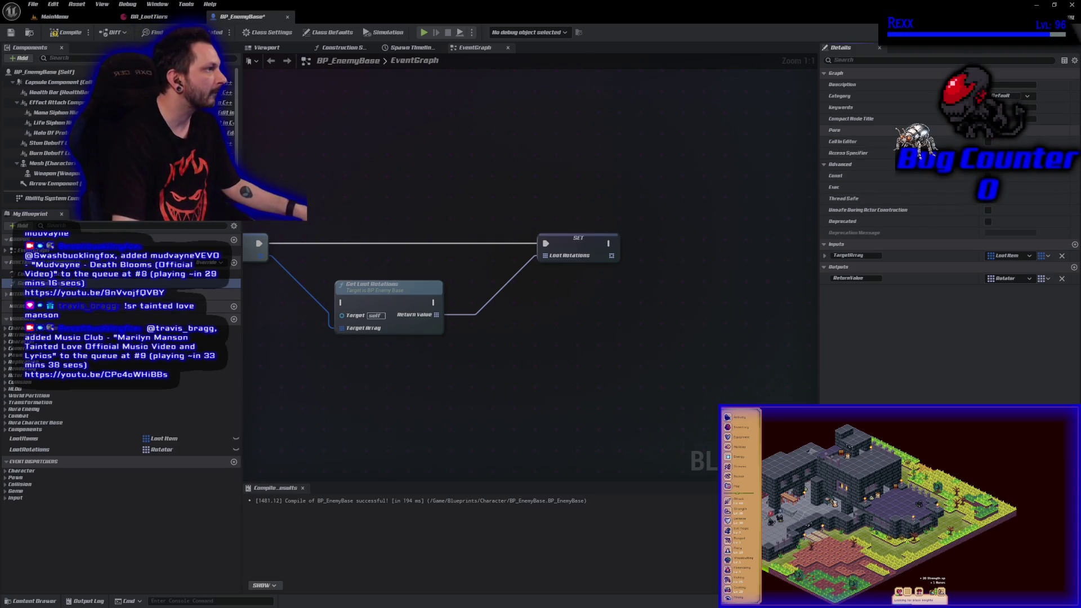
pyautogui.click(988, 130)
# - Place Get Loot Rotations beside the SET Loot Rotations node, then compile and save
pyautogui.moveTo(352, 288); pyautogui.dragTo(303, 258)
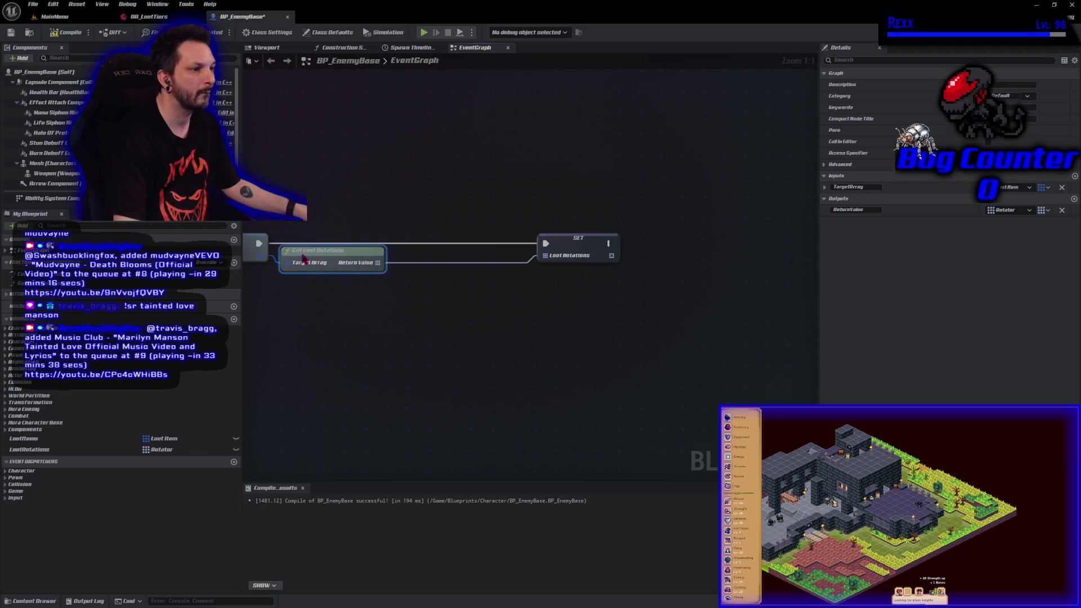
pyautogui.moveTo(581, 237)
pyautogui.mouseDown()
pyautogui.moveTo(429, 237)
pyautogui.moveTo(444, 237)
pyautogui.moveTo(543, 367)
pyautogui.moveTo(658, 367)
pyautogui.moveTo(420, 342)
pyautogui.moveTo(367, 377)
pyautogui.mouseUp()
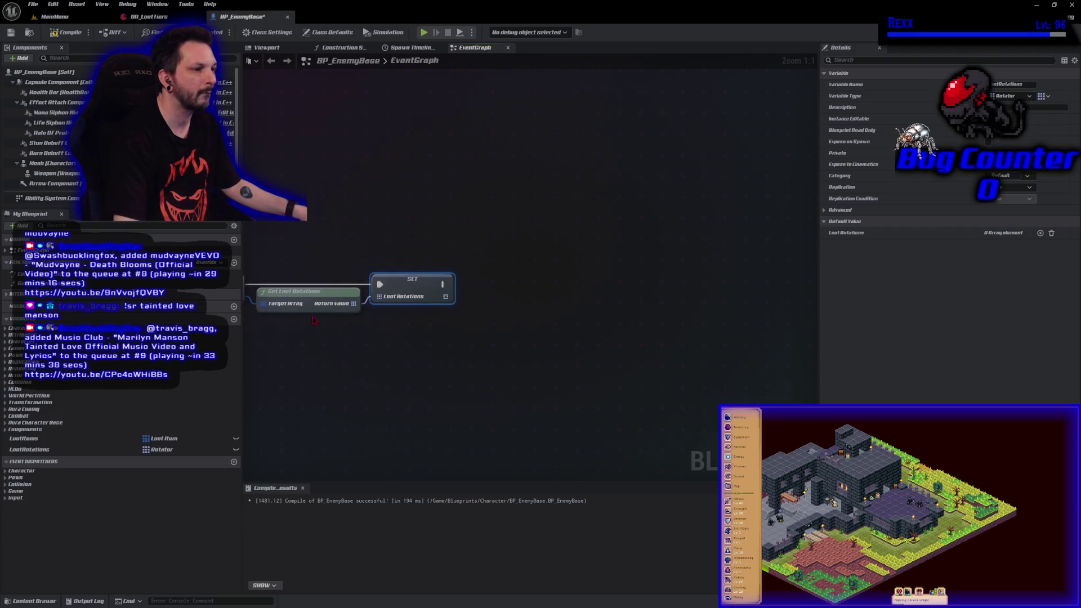
pyautogui.click(66, 32)
pyautogui.click(11, 32)
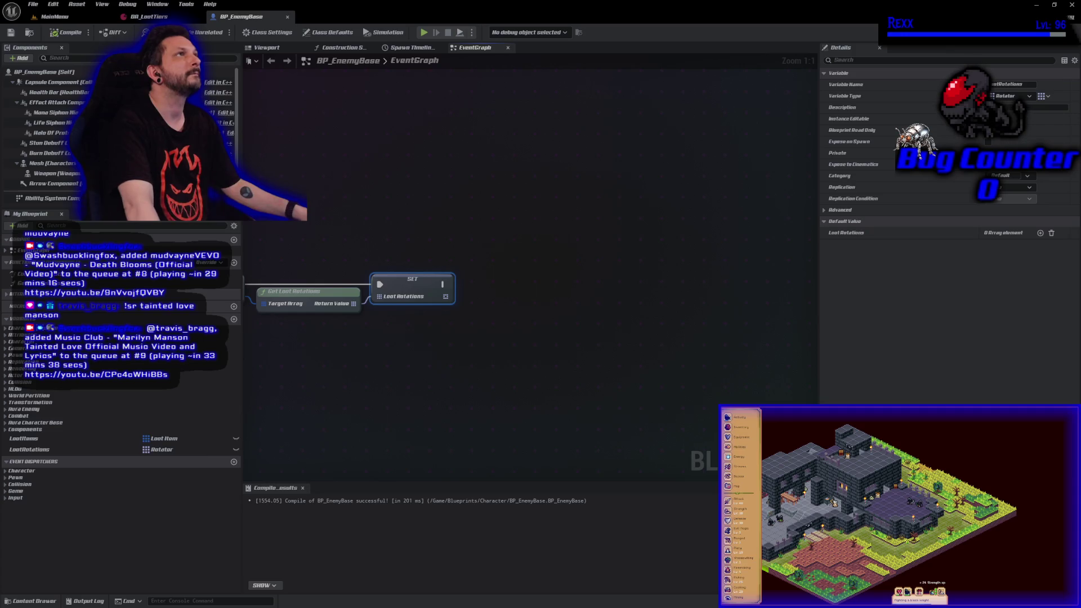
# - Add a Set Timer by Event node after the SET Loot Rotations node
pyautogui.moveTo(443, 285); pyautogui.dragTo(484, 285)
pyautogui.write('set timer by event')
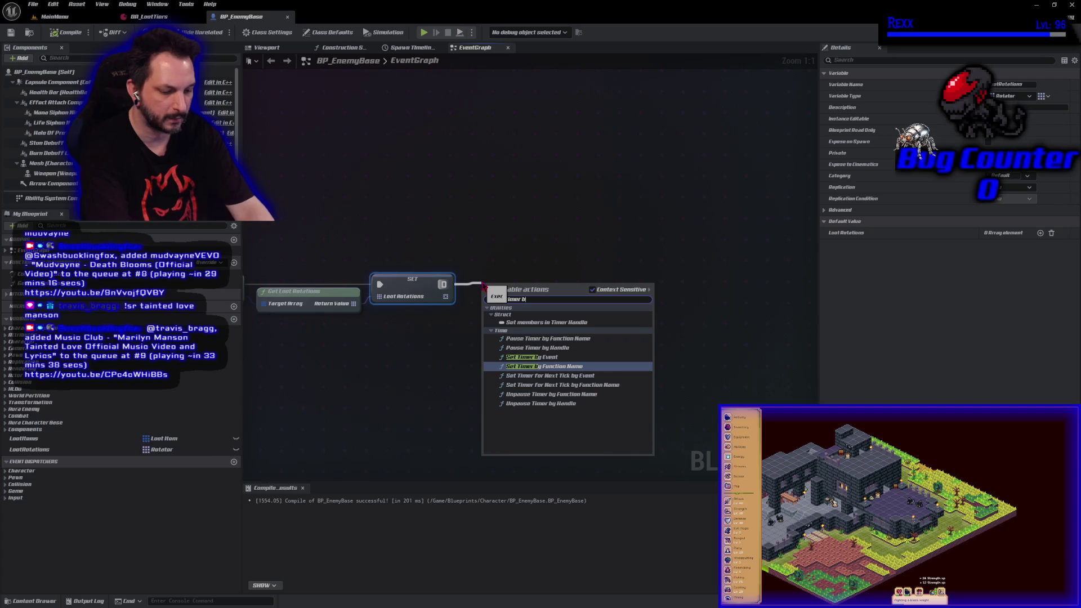
pyautogui.press('Return')
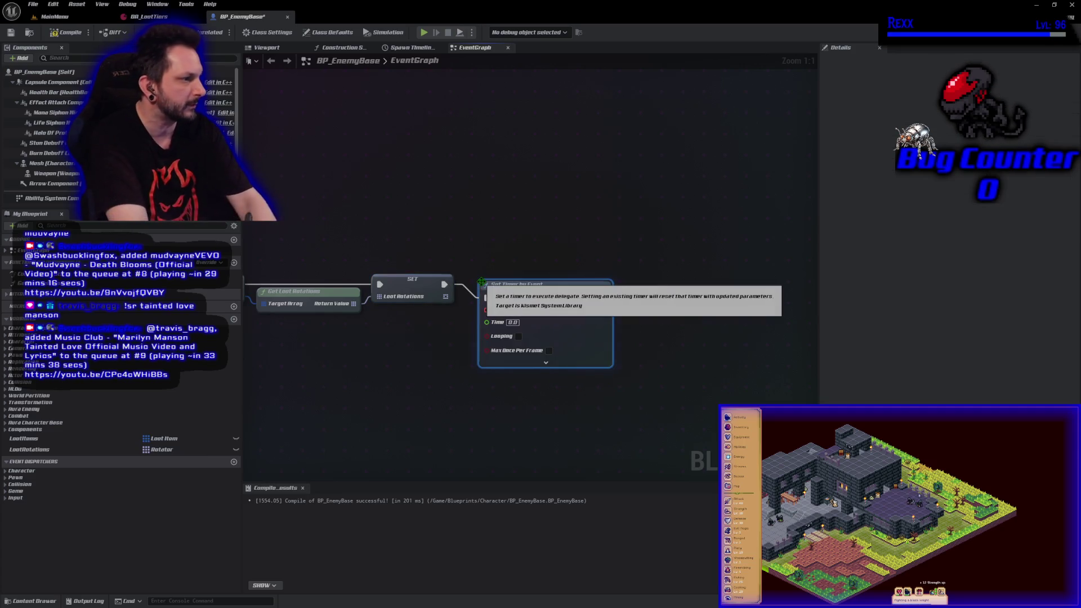
pyautogui.moveTo(555, 310); pyautogui.dragTo(568, 296)
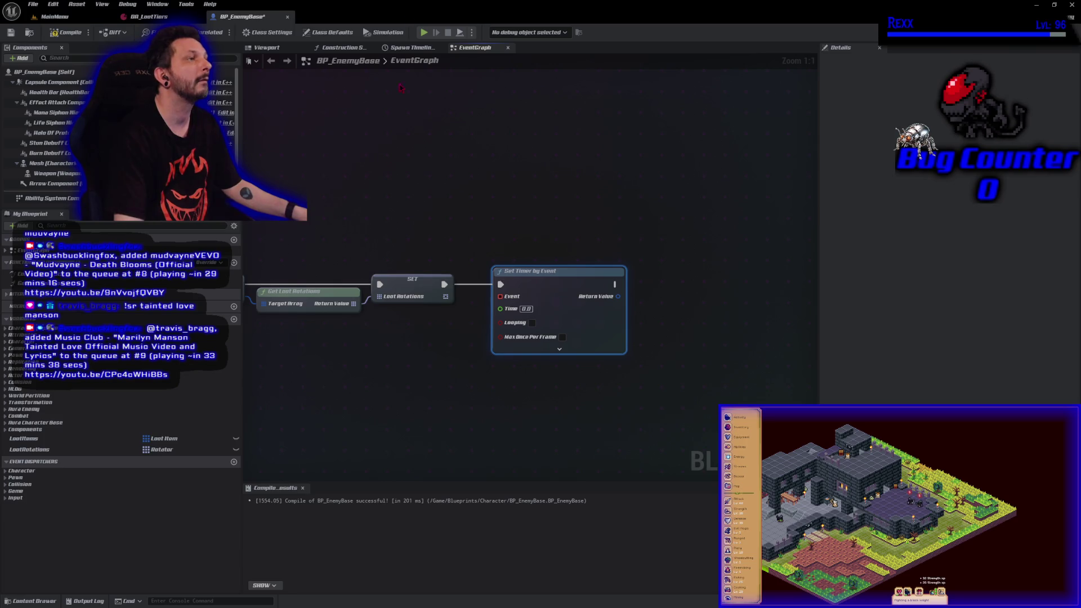
# - Create a SpawnLootItem custom event, bind it to the timer's Event, and enable Looping
pyautogui.rightClick(371, 405)
pyautogui.write('custom ev')
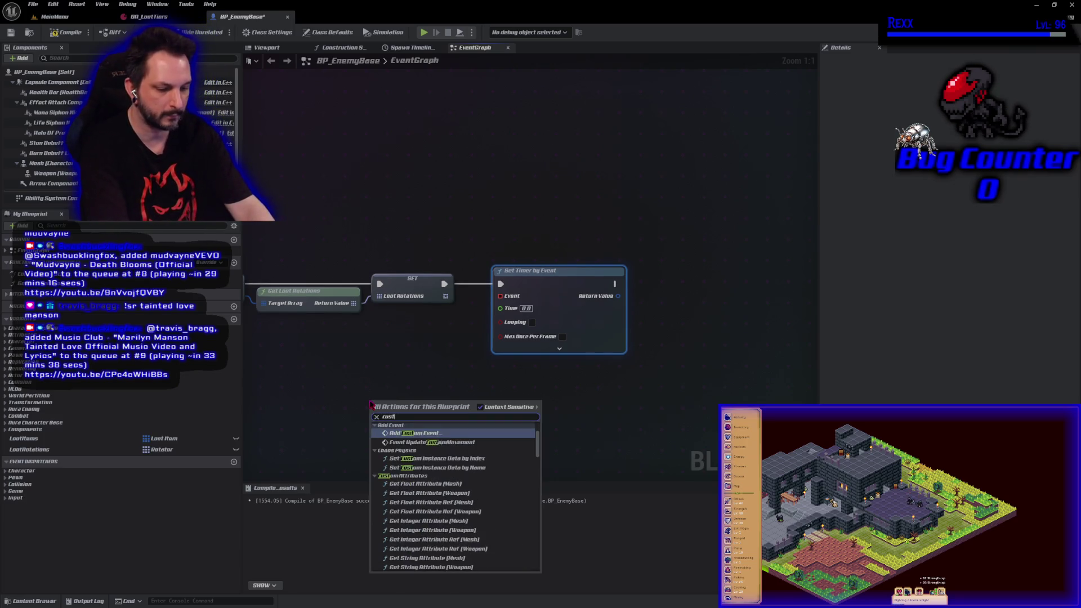
pyautogui.press('Return')
pyautogui.write('Spawn')
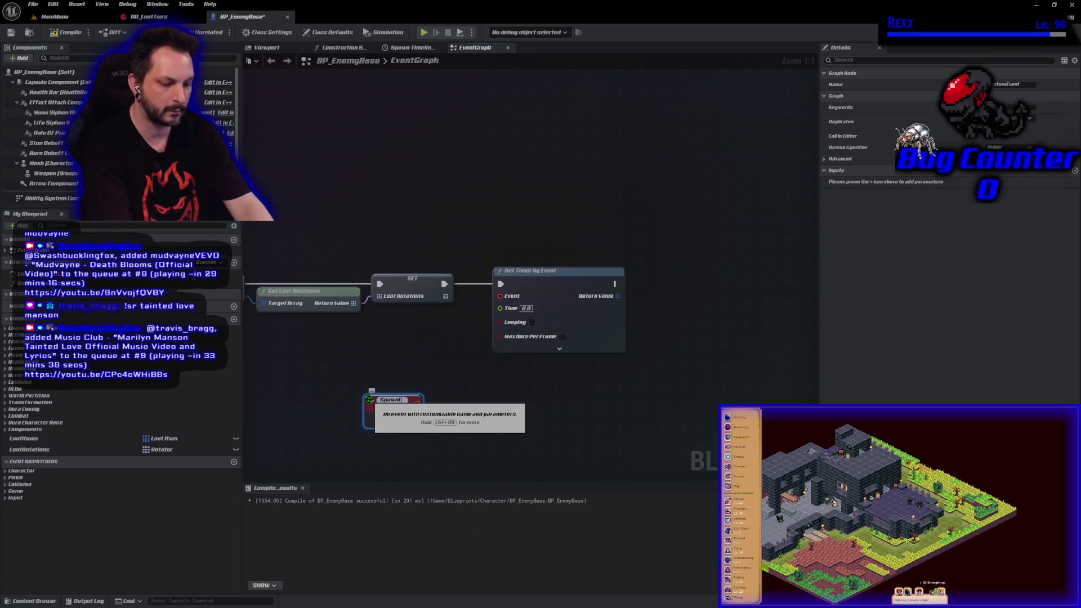
pyautogui.write('oot')
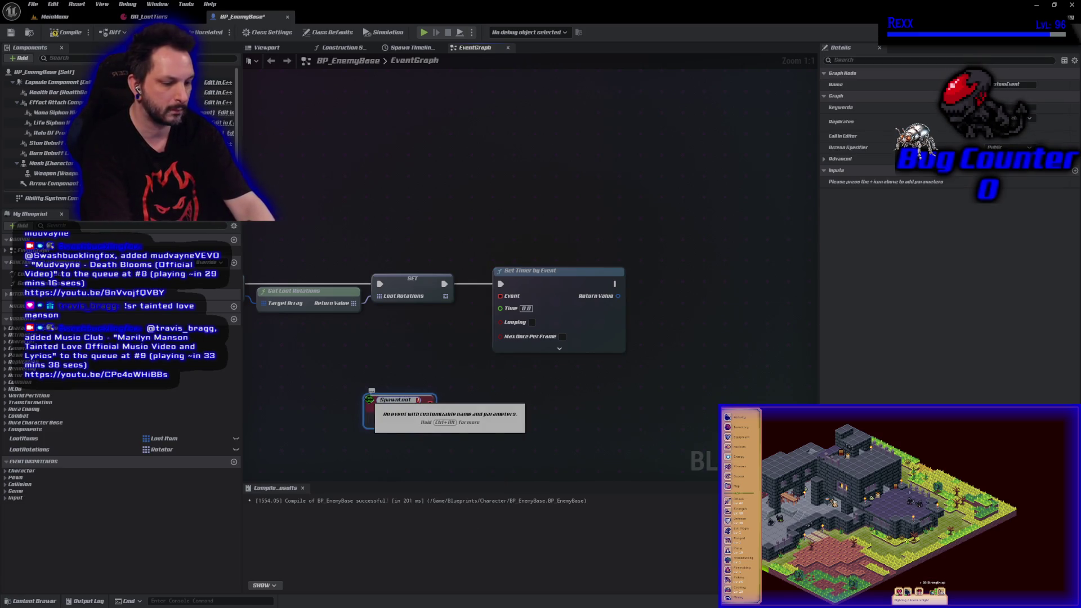
pyautogui.write('Item')
pyautogui.press('Return')
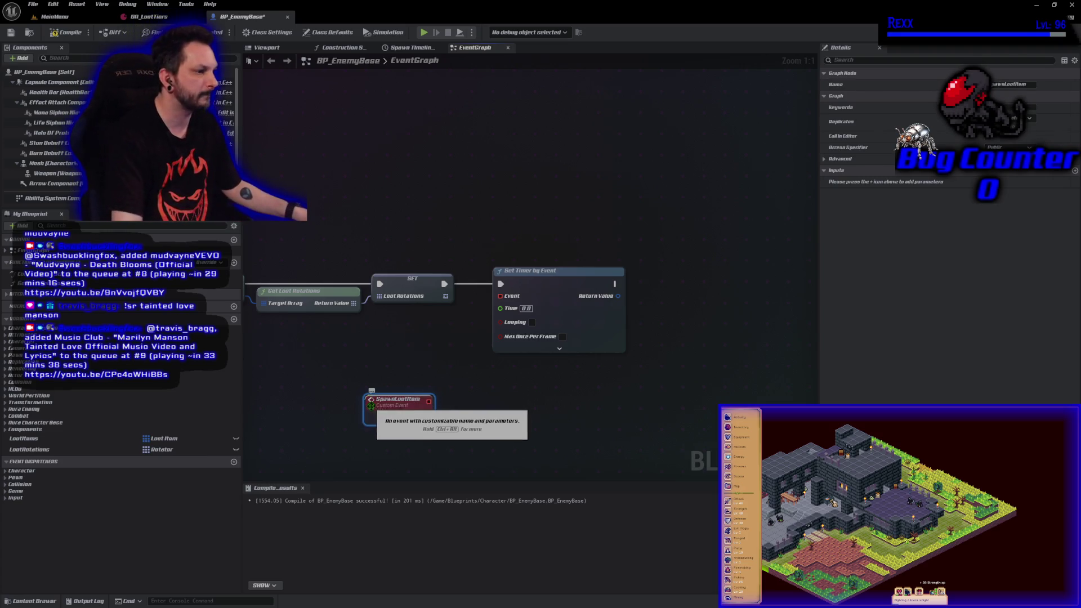
pyautogui.moveTo(432, 405)
pyautogui.mouseDown()
pyautogui.moveTo(462, 388)
pyautogui.moveTo(500, 296)
pyautogui.moveTo(428, 404)
pyautogui.moveTo(458, 404)
pyautogui.mouseUp()
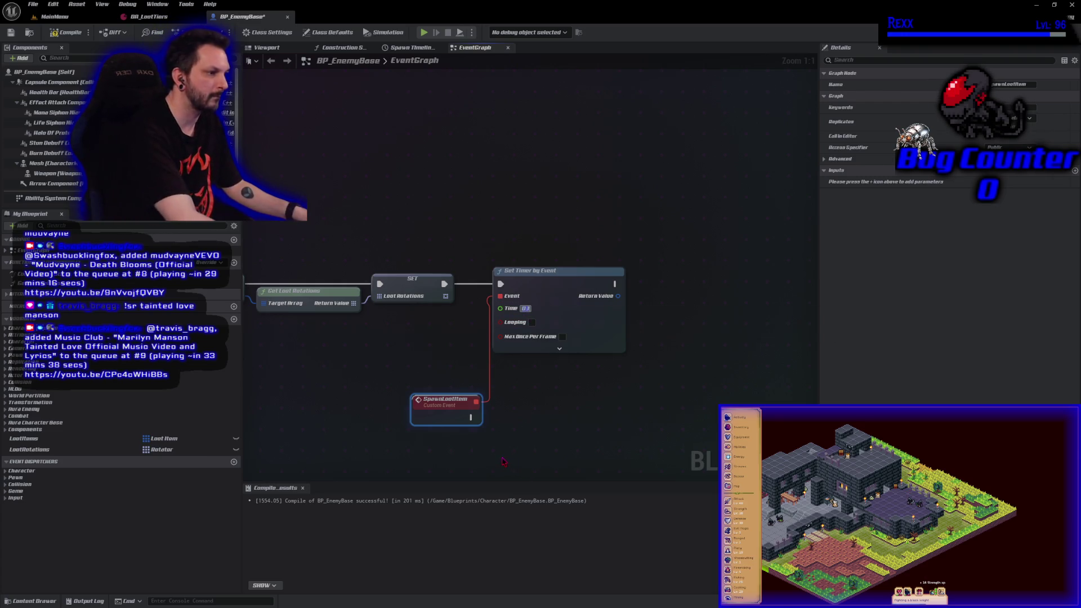
pyautogui.click(532, 322)
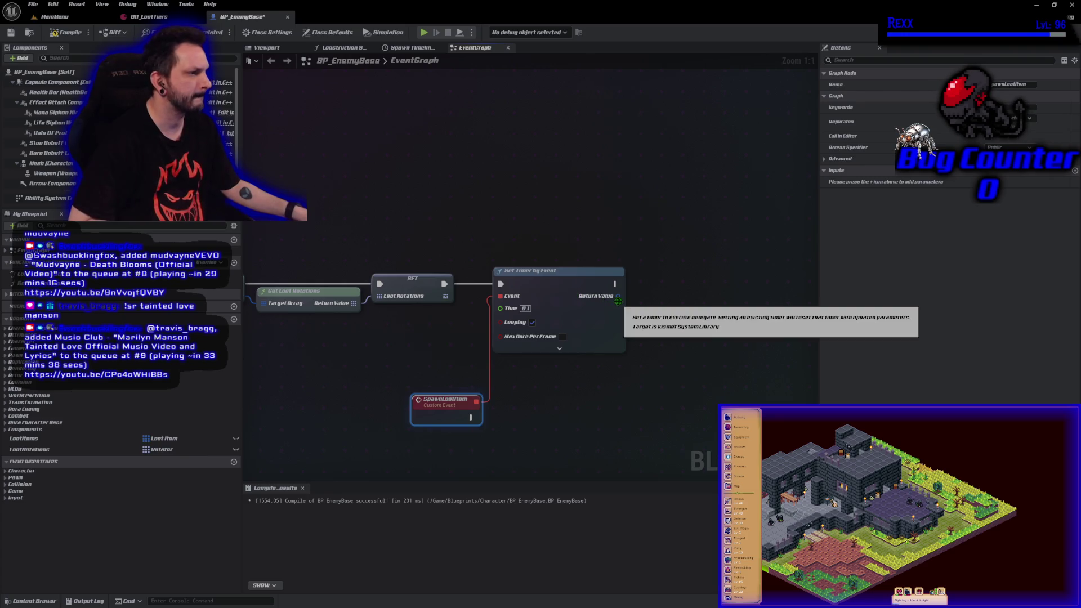
pyautogui.moveTo(618, 296)
pyautogui.mouseDown()
pyautogui.moveTo(640, 307)
pyautogui.moveTo(637, 295)
pyautogui.mouseUp()
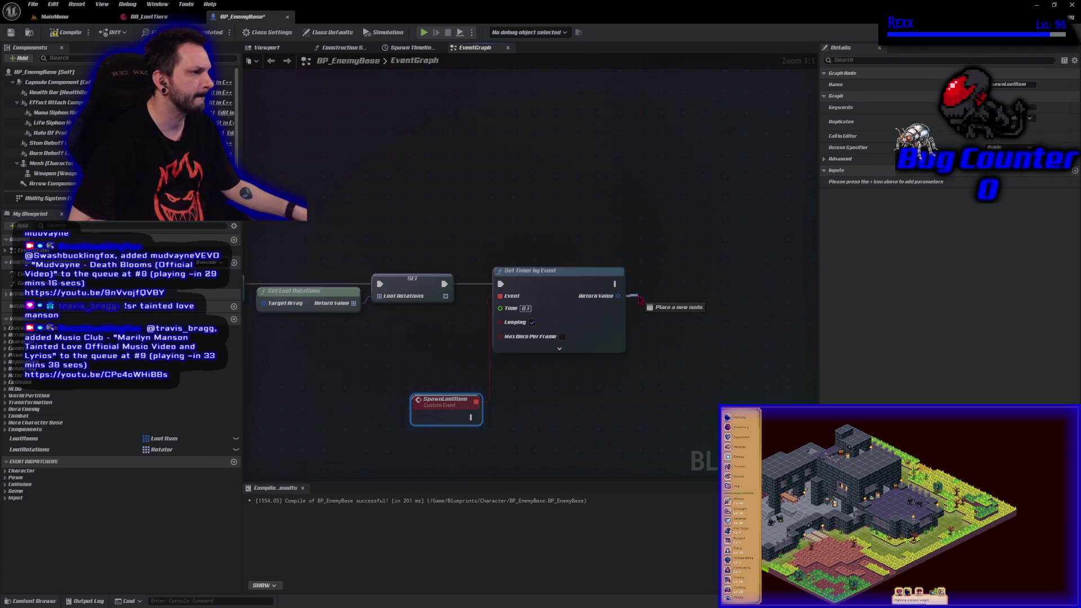
# - Store the timer handle in a new LootTimer variable, then compile and save
pyautogui.press('Escape')
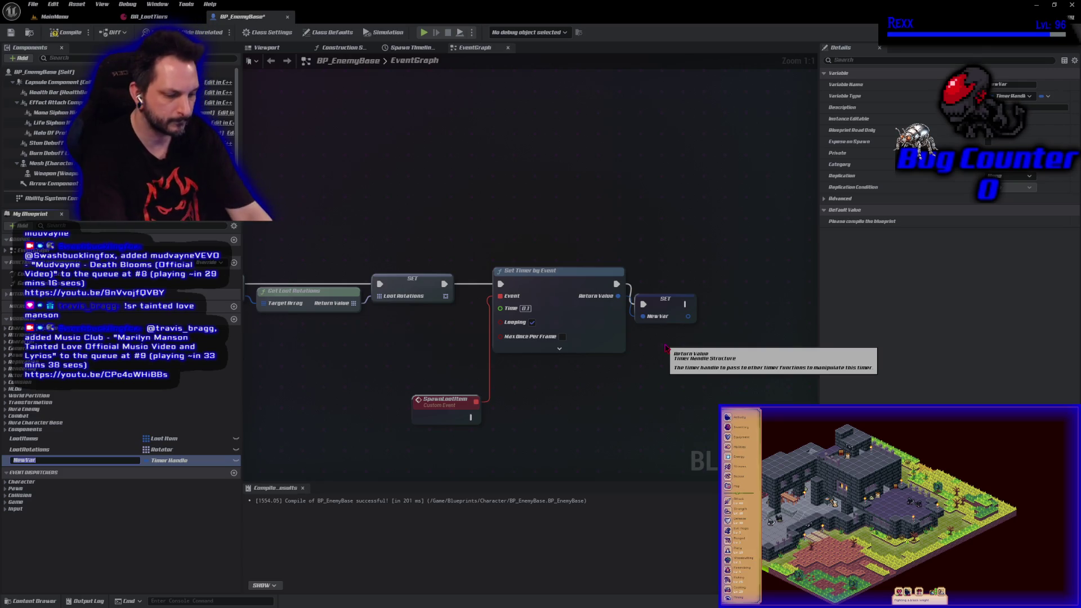
pyautogui.write('LootTimer')
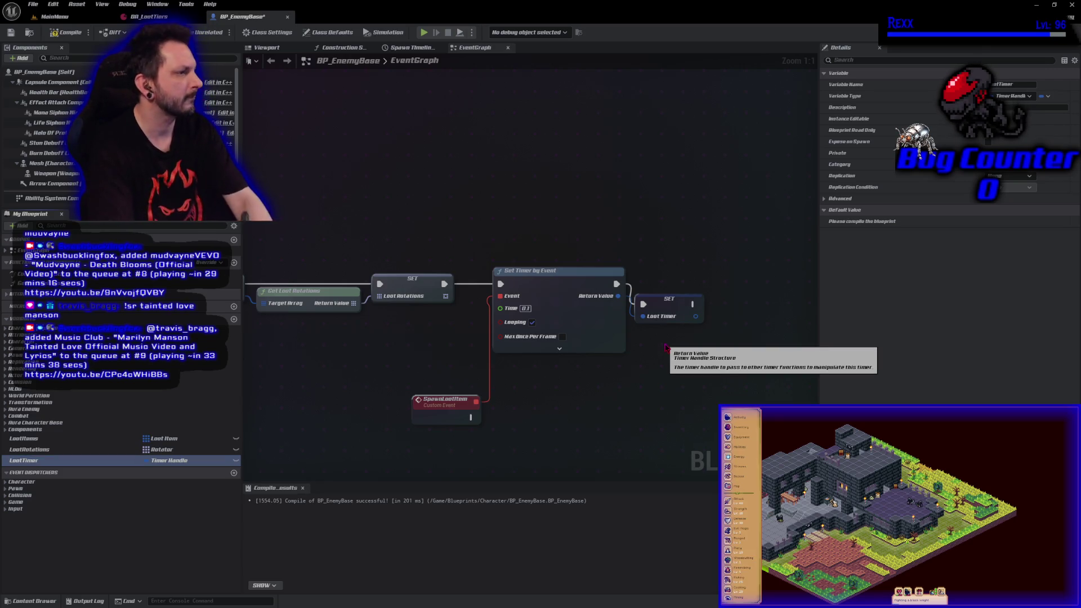
pyautogui.moveTo(680, 307); pyautogui.dragTo(681, 286)
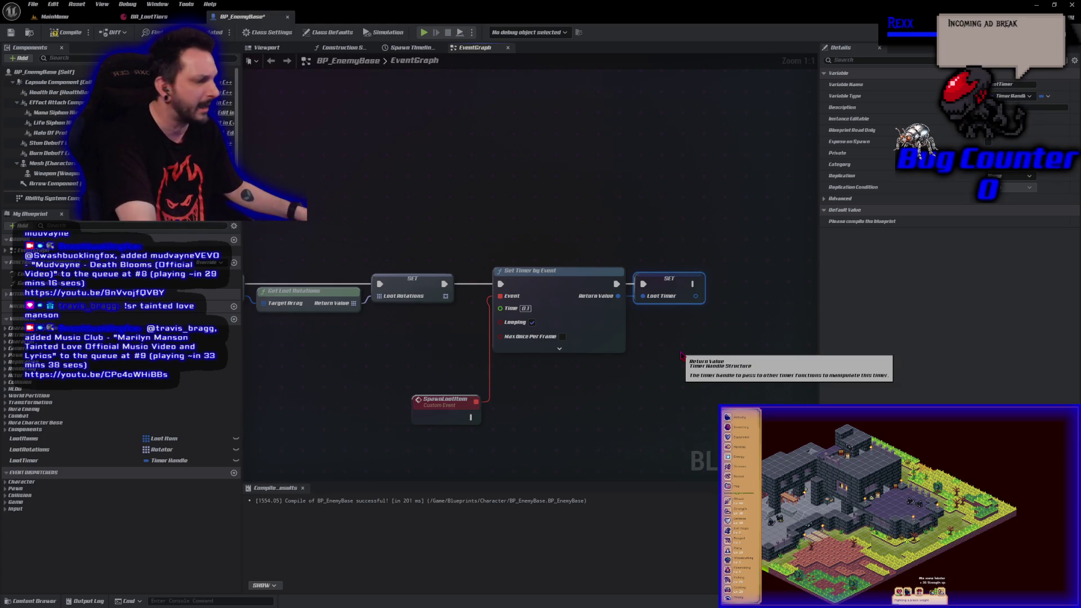
pyautogui.click(681, 356)
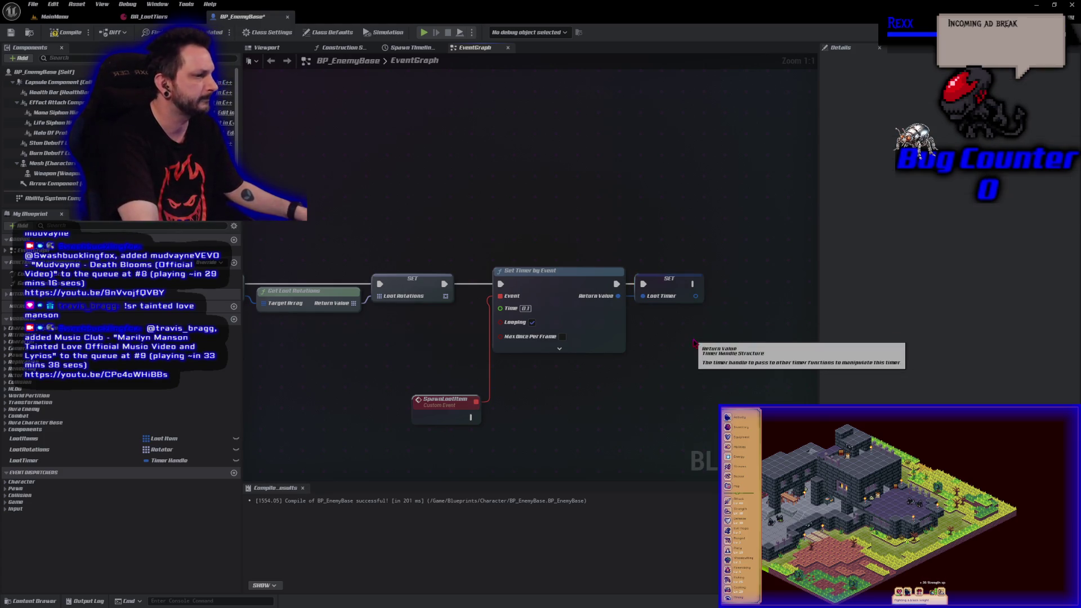
pyautogui.click(67, 33)
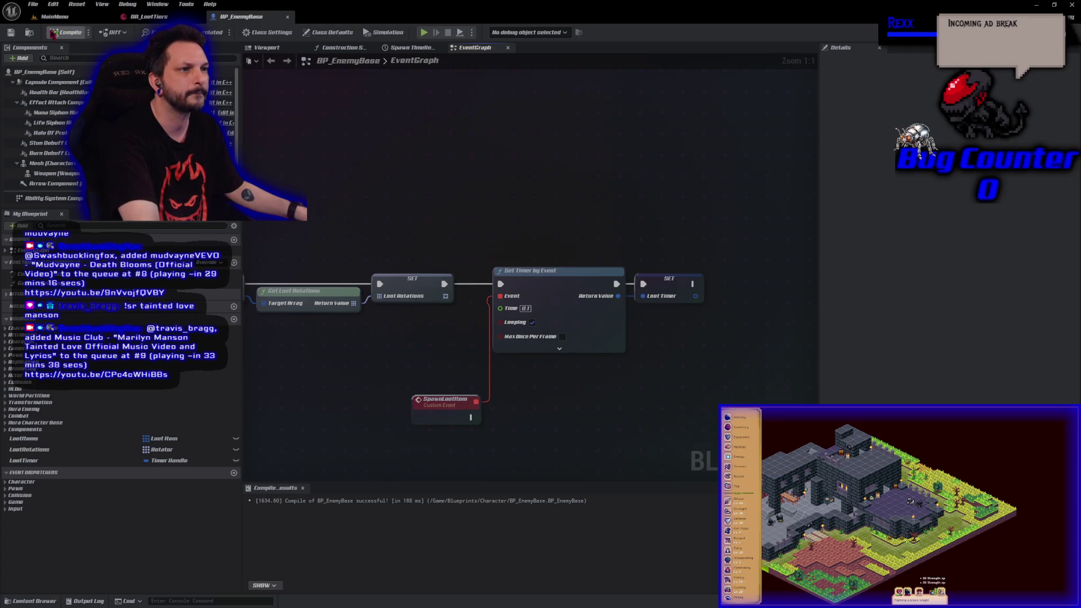
pyautogui.click(10, 32)
pyautogui.click(454, 303)
pyautogui.write('SpawnLoopCount')
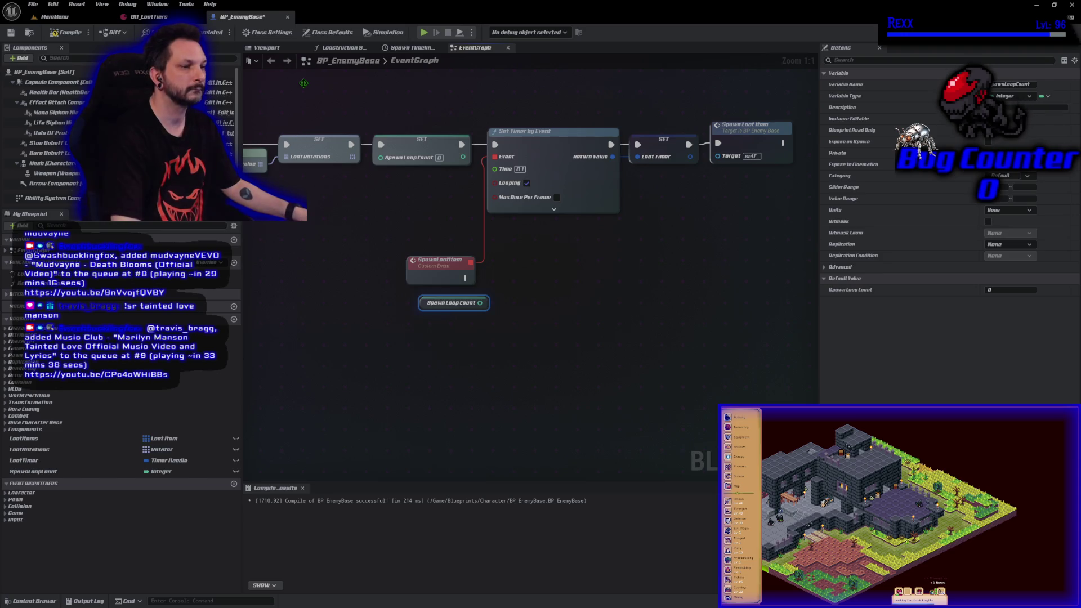
# - Drag a Loot Rotations getter into the graph below the Spawn Loop Count getter
pyautogui.moveTo(34, 449)
pyautogui.mouseDown()
pyautogui.moveTo(439, 330)
pyautogui.moveTo(451, 348)
pyautogui.moveTo(500, 338)
pyautogui.mouseUp()
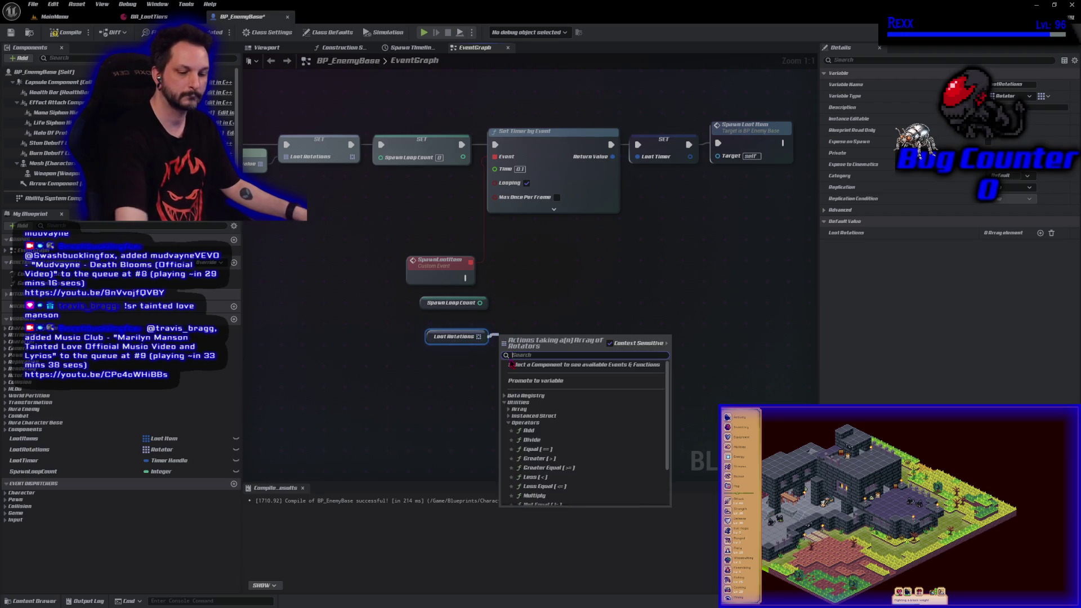
# - Add a Get (a ref) node on Loot Rotations, indexed by Spawn Loop Count
pyautogui.write('ref')
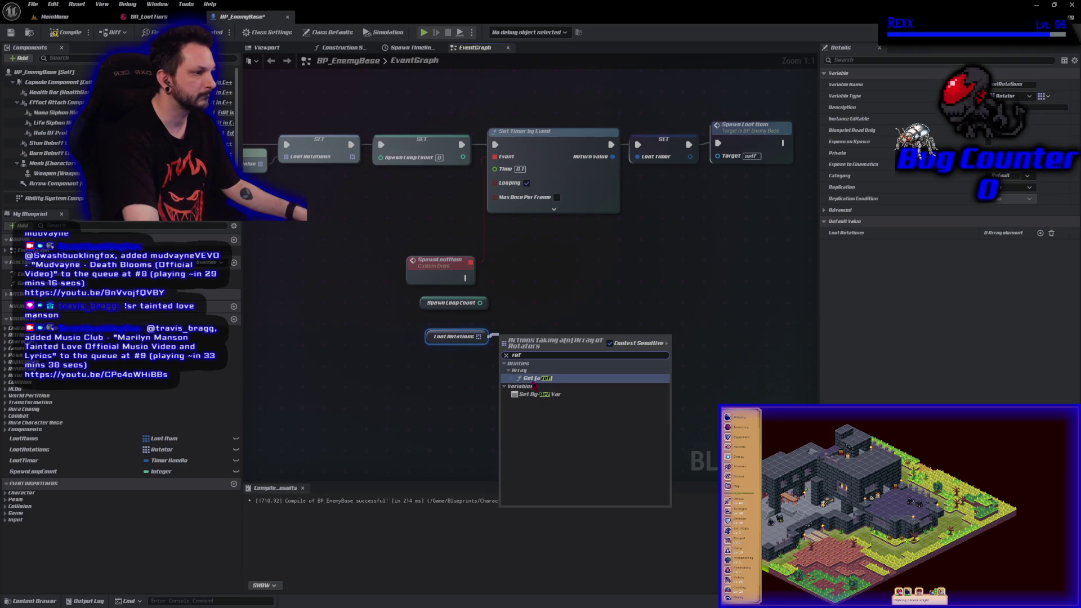
pyautogui.click(535, 378)
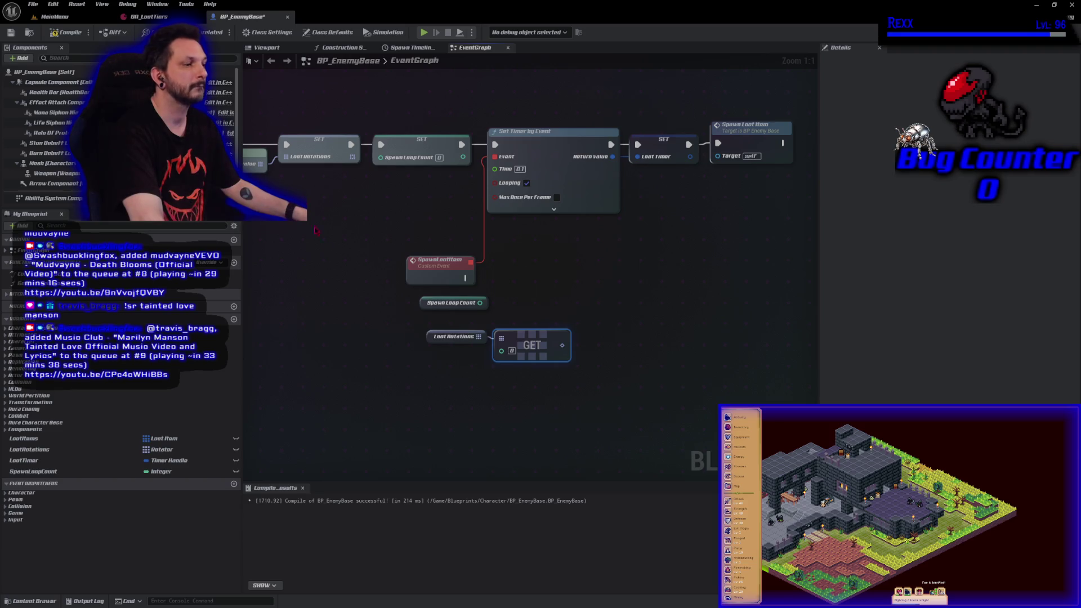
pyautogui.moveTo(427, 302); pyautogui.dragTo(425, 356)
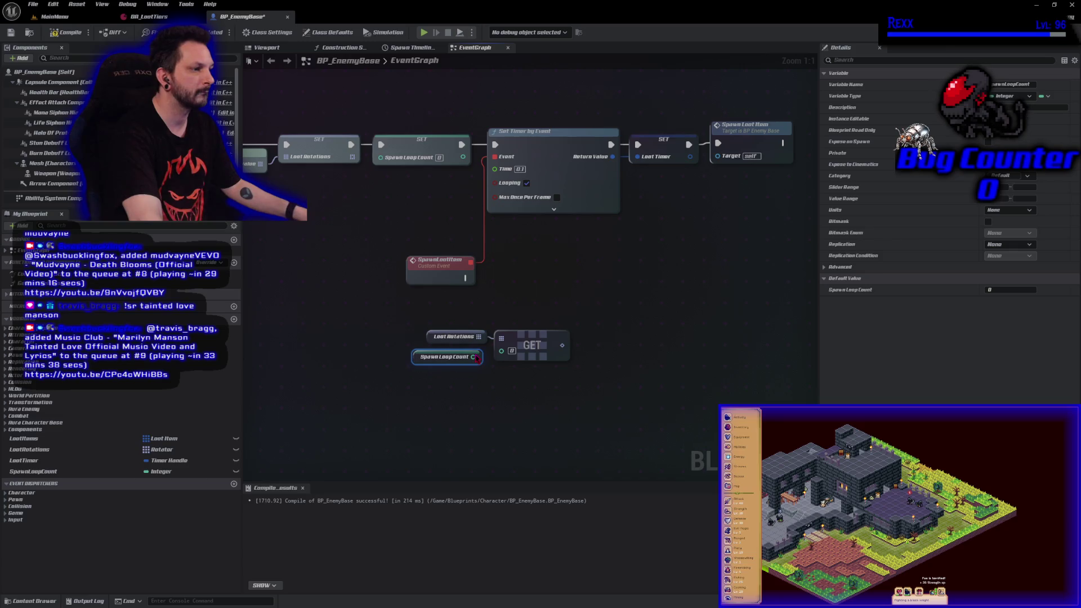
pyautogui.moveTo(480, 359); pyautogui.dragTo(502, 351)
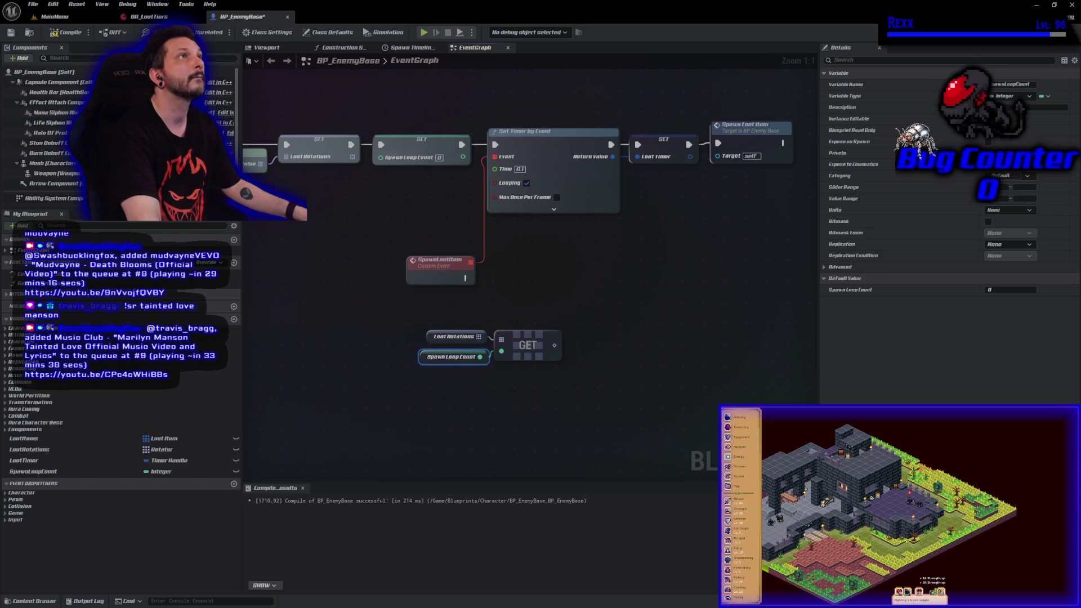
pyautogui.rightClick(456, 309)
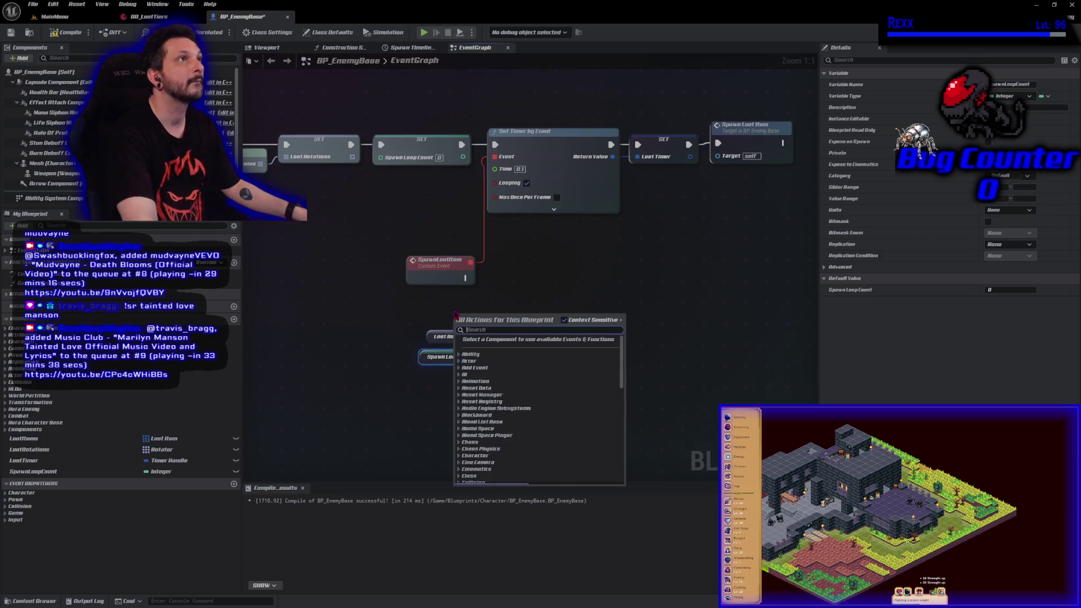
# - Add a Get Actor Location node beside the array get node
pyautogui.write('get actor')
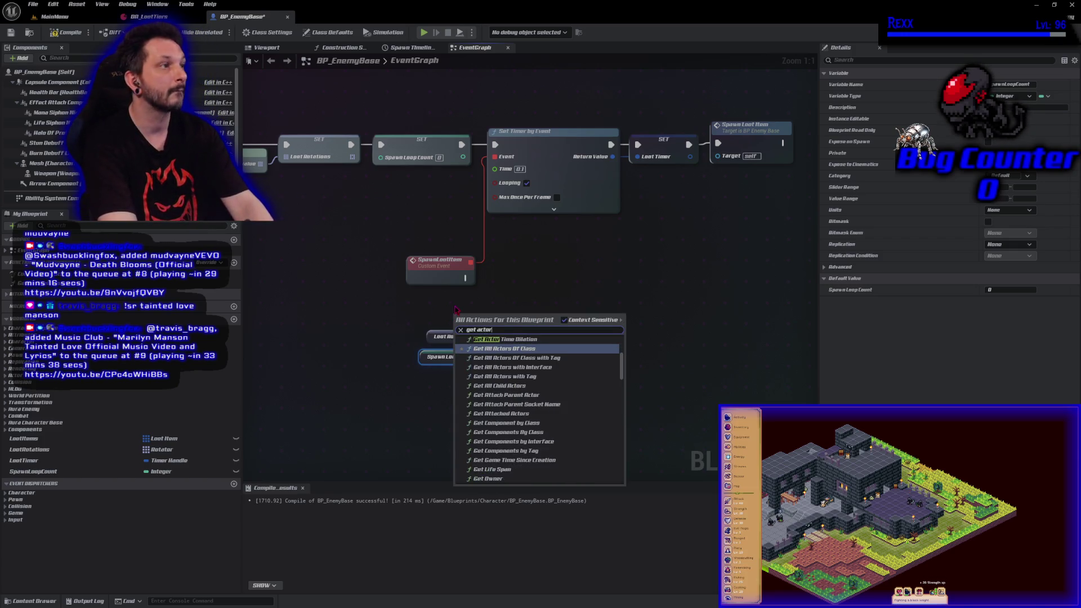
pyautogui.write(' location')
pyautogui.press('Return')
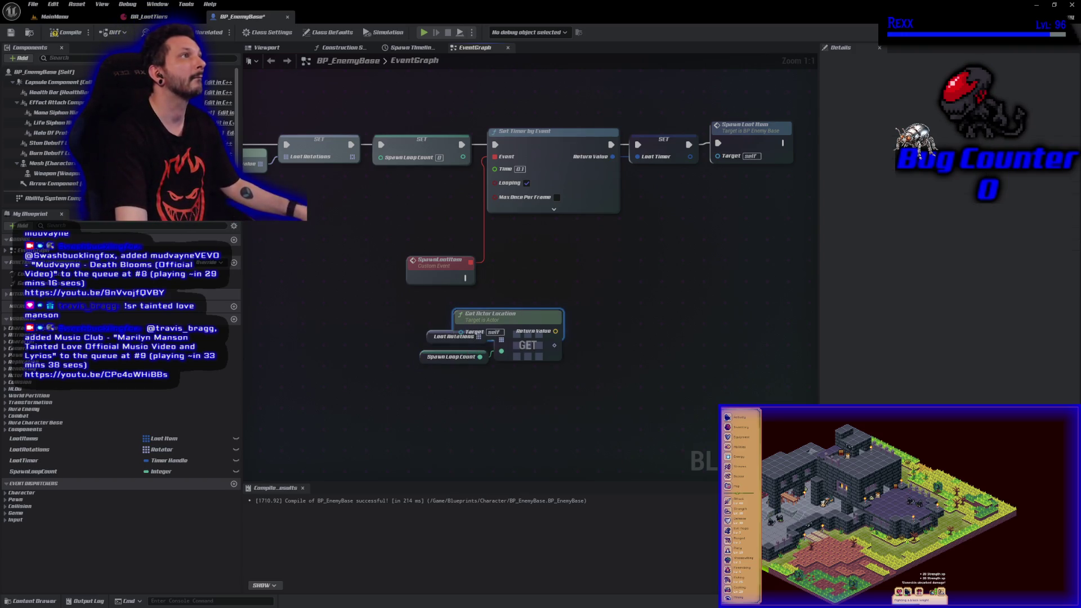
pyautogui.moveTo(490, 313); pyautogui.dragTo(469, 300)
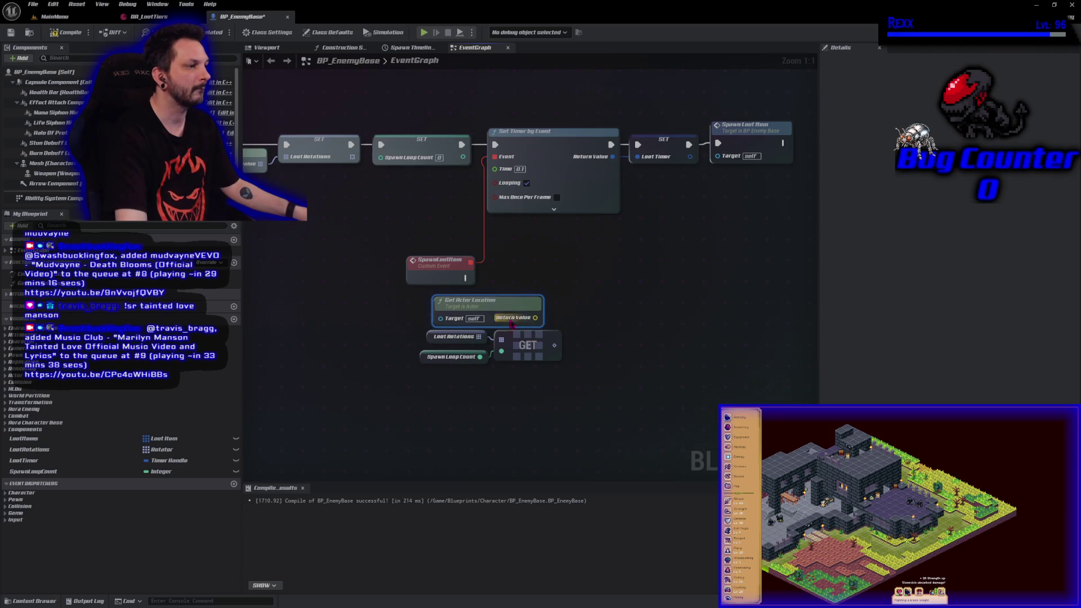
# - Feed the chosen loot rotation into Get Forward Vector, with Get Actor Location placed beneath
pyautogui.moveTo(553, 346); pyautogui.dragTo(576, 352)
pyautogui.write('get forwa')
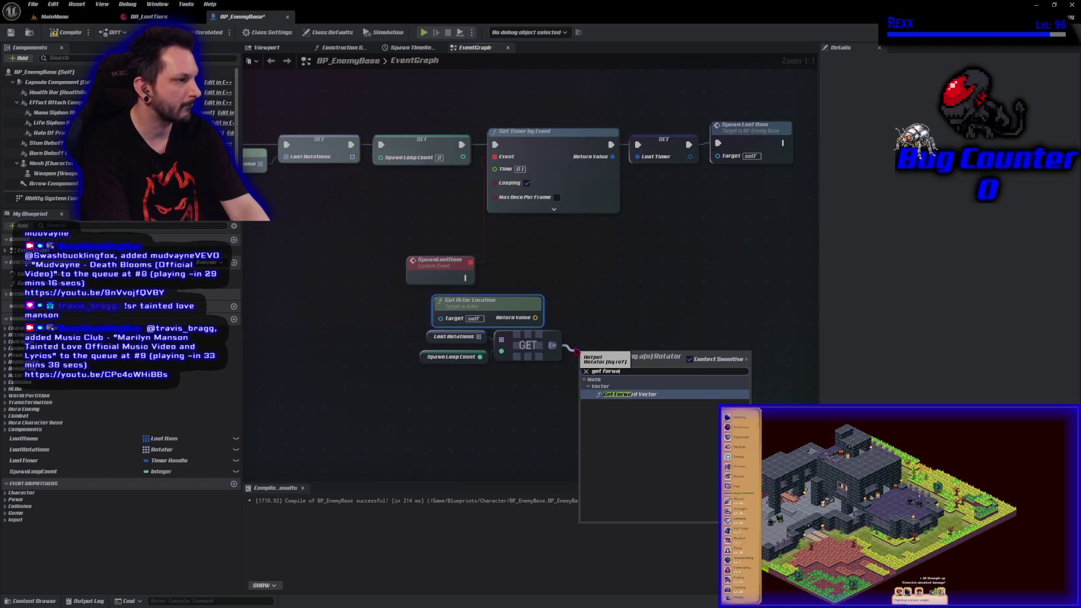
pyautogui.press('Return')
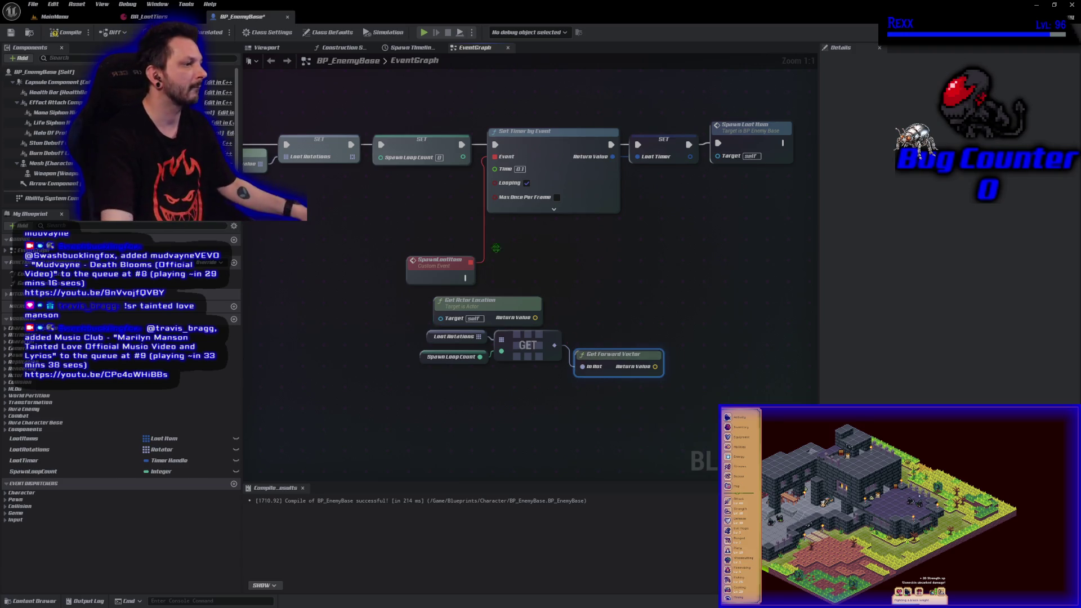
pyautogui.moveTo(607, 361); pyautogui.dragTo(607, 340)
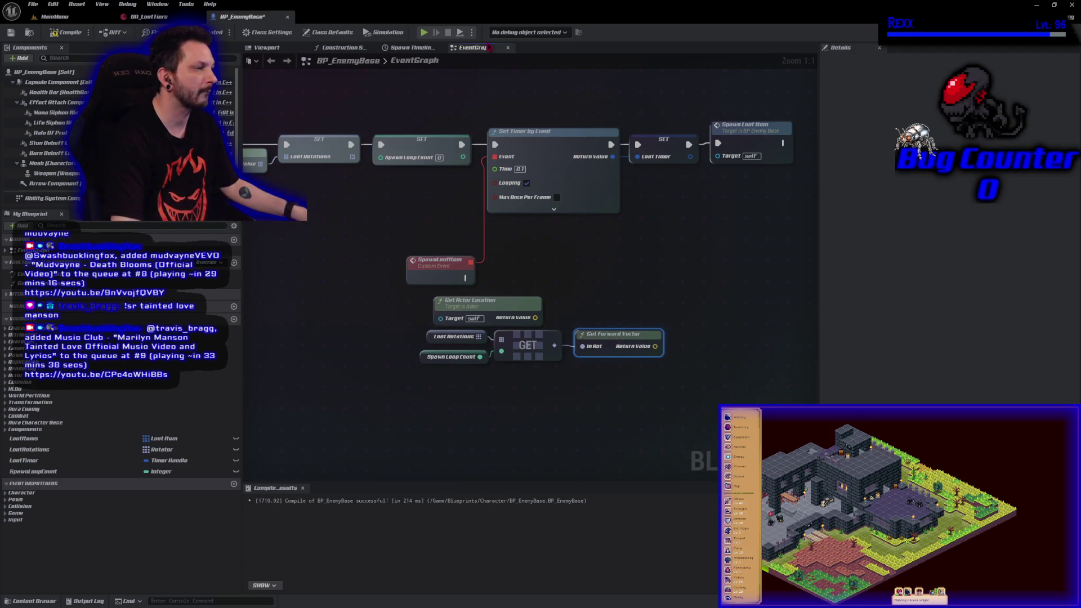
pyautogui.moveTo(470, 305); pyautogui.dragTo(584, 297)
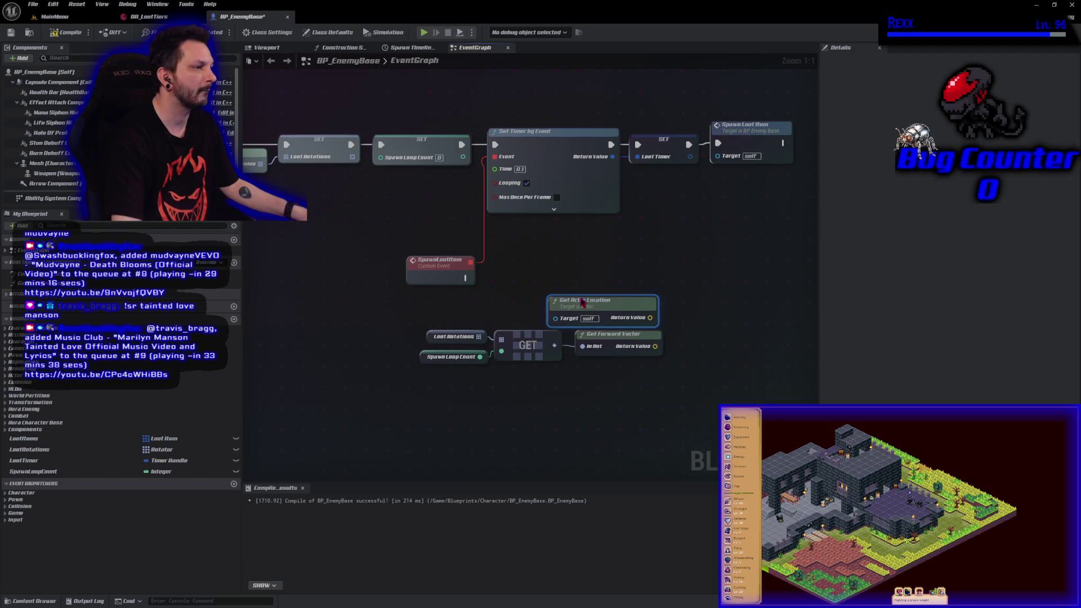
pyautogui.click(502, 102)
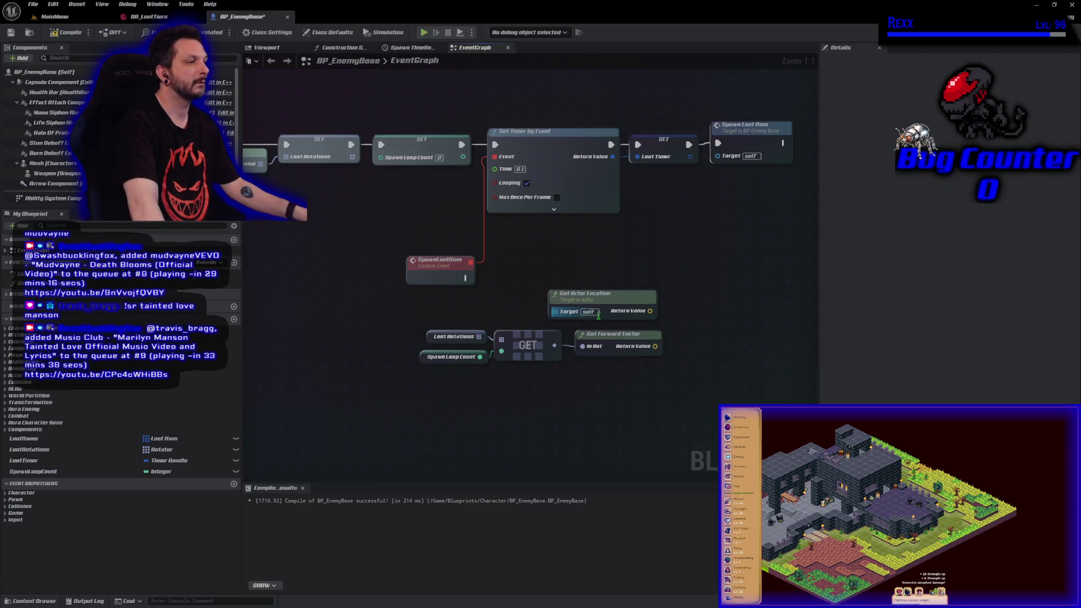
pyautogui.moveTo(607, 298); pyautogui.dragTo(614, 380)
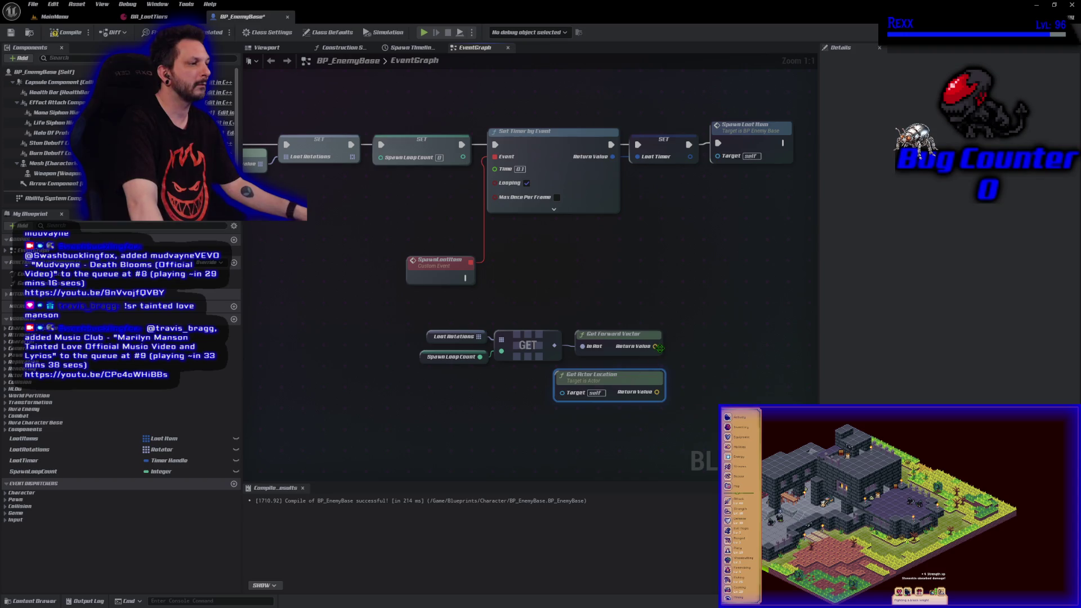
# - Add the forward vector to the actor location with a vector Add node
pyautogui.moveTo(655, 347); pyautogui.dragTo(678, 349)
pyautogui.write('+')
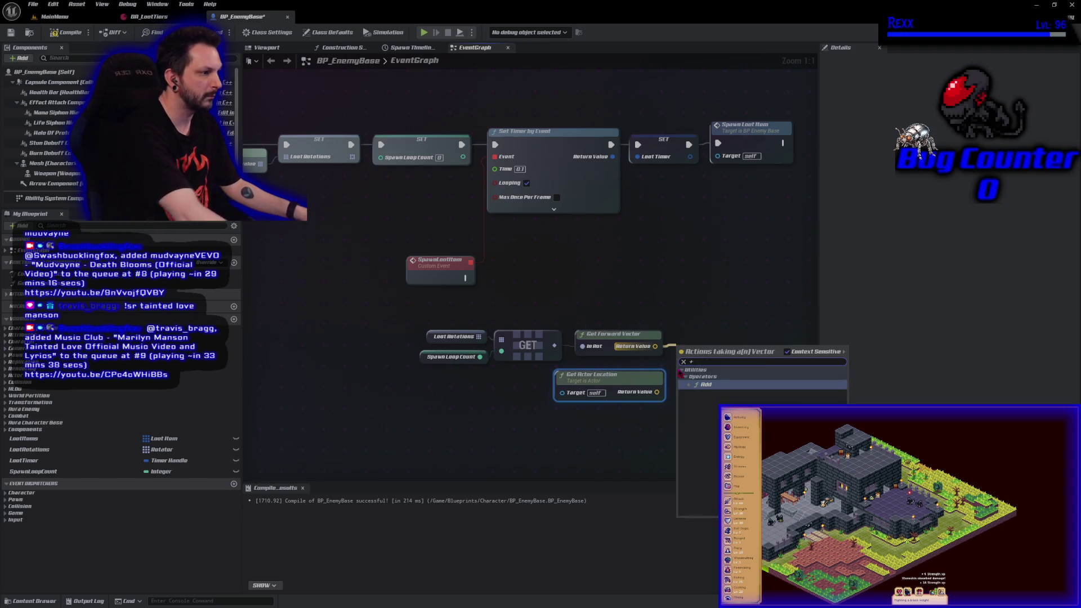
pyautogui.click(704, 391)
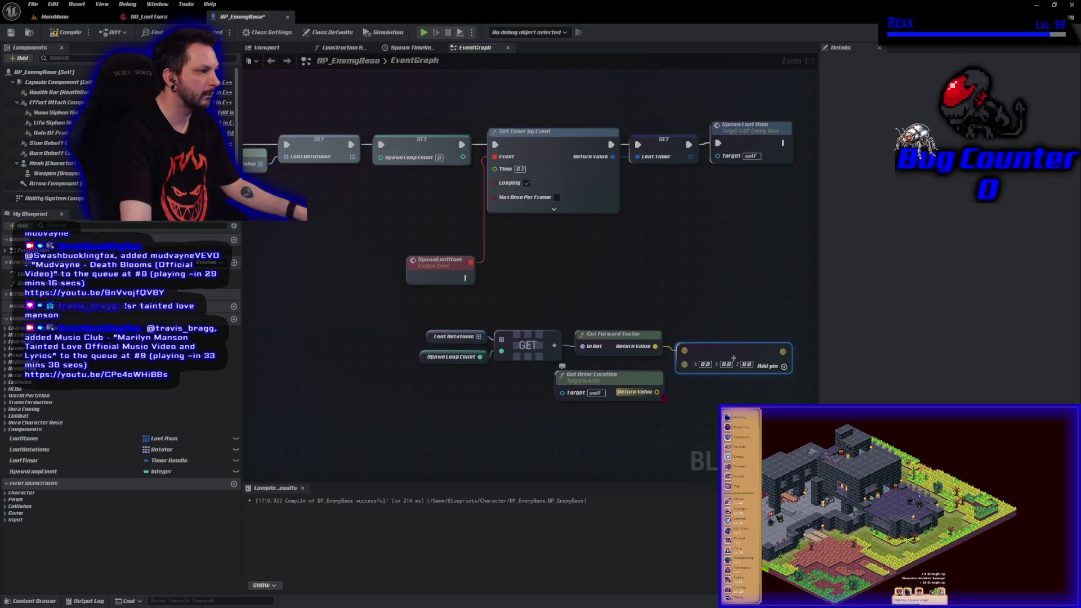
pyautogui.moveTo(656, 392)
pyautogui.mouseDown()
pyautogui.moveTo(679, 383)
pyautogui.moveTo(684, 364)
pyautogui.moveTo(562, 363)
pyautogui.mouseUp()
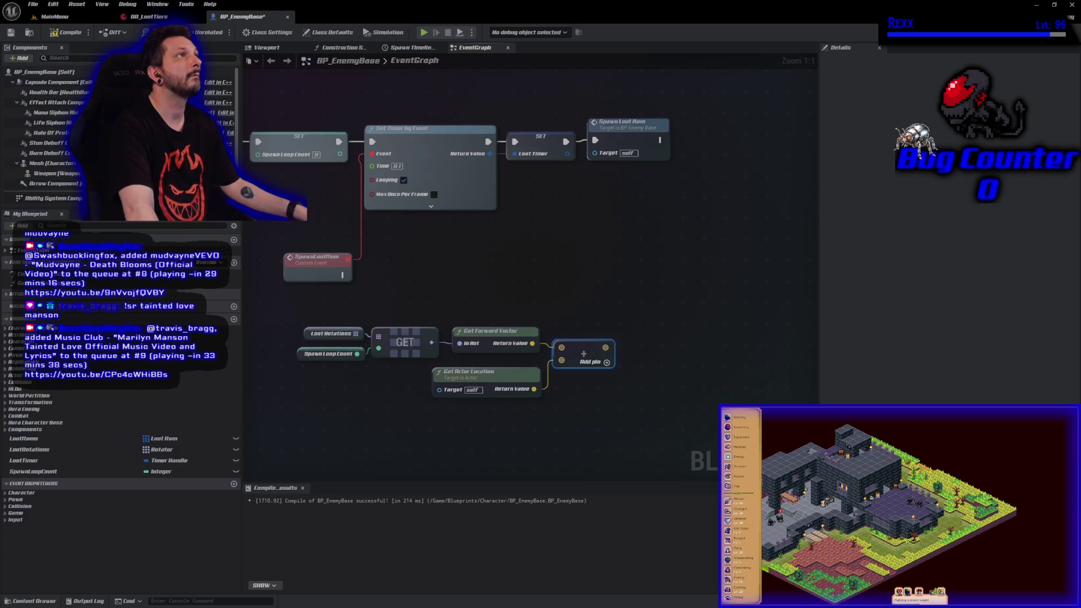
pyautogui.moveTo(588, 350); pyautogui.dragTo(674, 350)
# - Insert a Multiply on the forward vector, convert its B input to Float, and feed Add
pyautogui.moveTo(539, 343); pyautogui.dragTo(557, 332)
pyautogui.write('*')
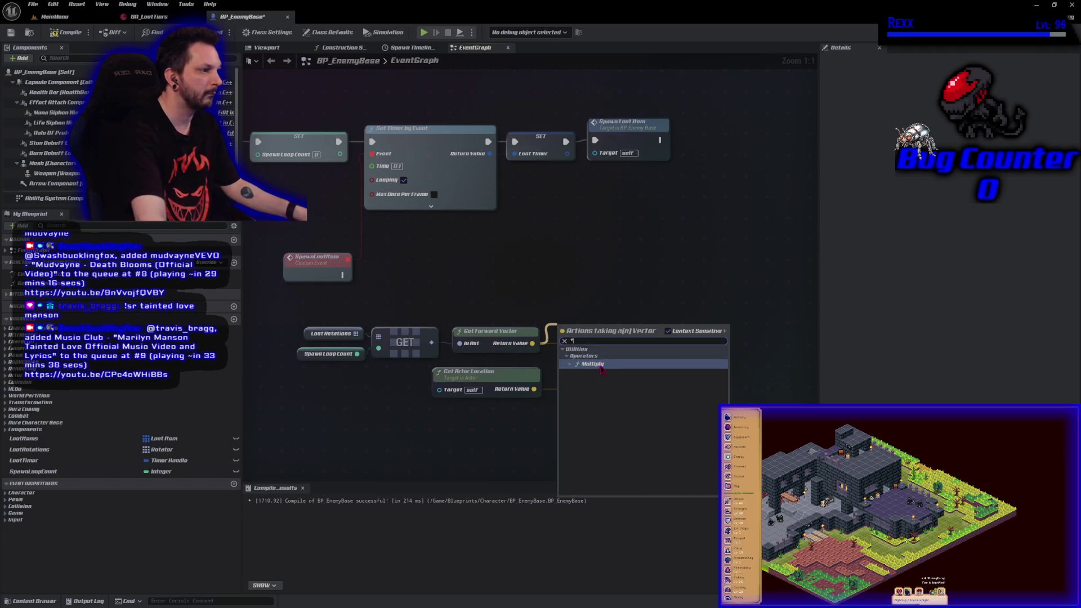
pyautogui.click(592, 364)
pyautogui.moveTo(674, 357); pyautogui.dragTo(713, 356)
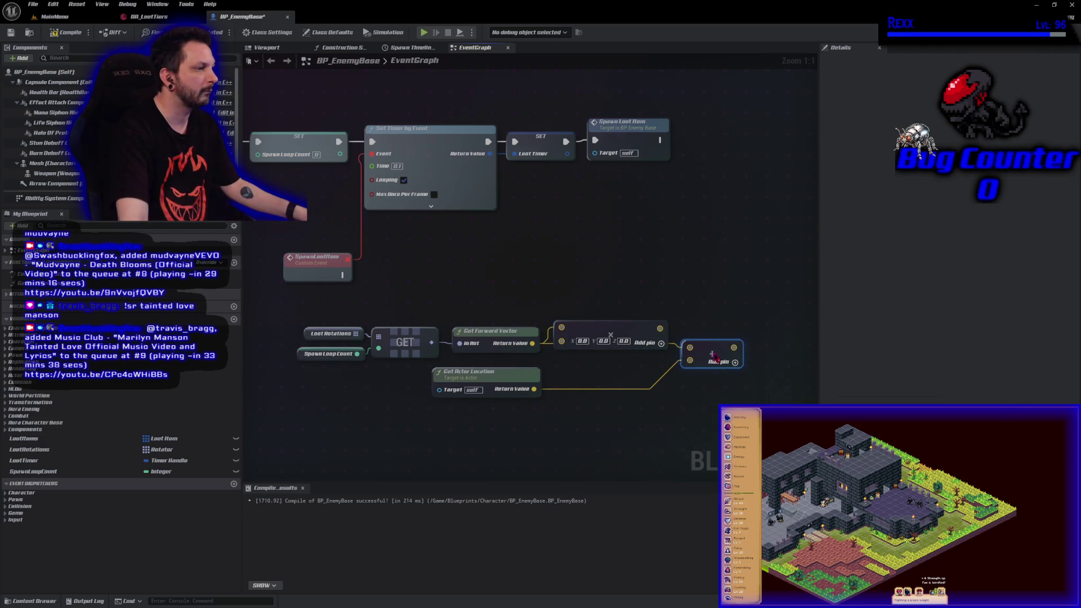
pyautogui.moveTo(660, 329); pyautogui.dragTo(690, 348)
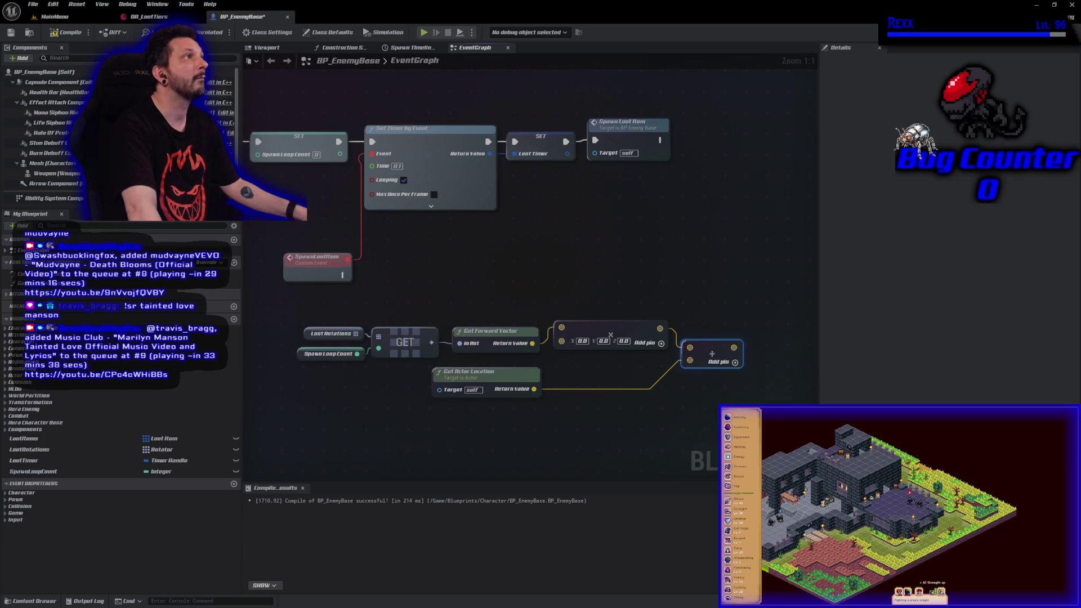
pyautogui.rightClick(562, 341)
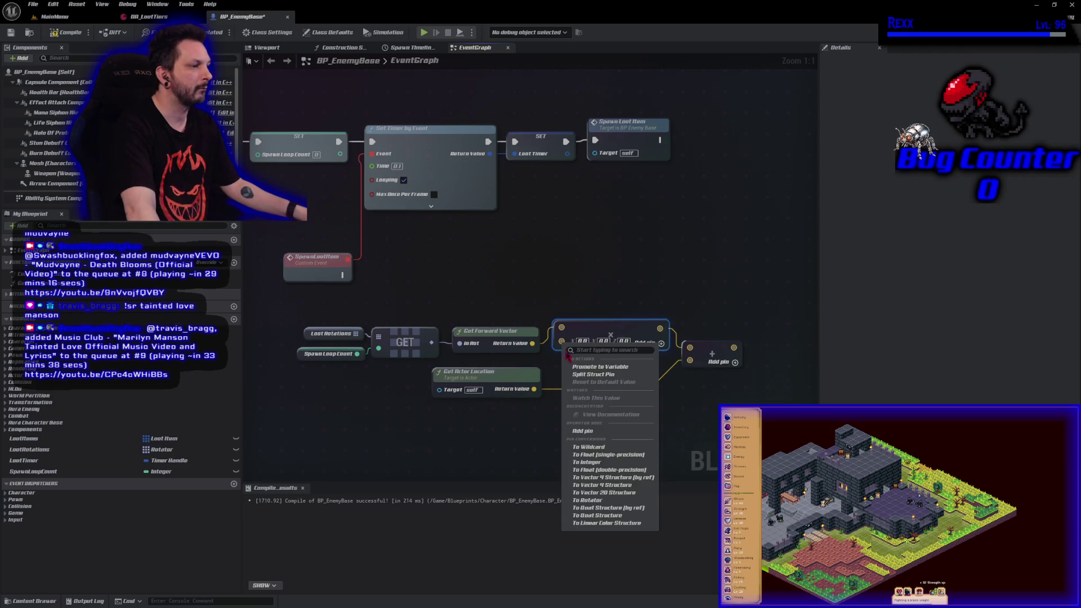
pyautogui.click(597, 458)
pyautogui.moveTo(597, 331)
pyautogui.mouseDown()
pyautogui.moveTo(590, 350)
pyautogui.moveTo(616, 348)
pyautogui.mouseUp()
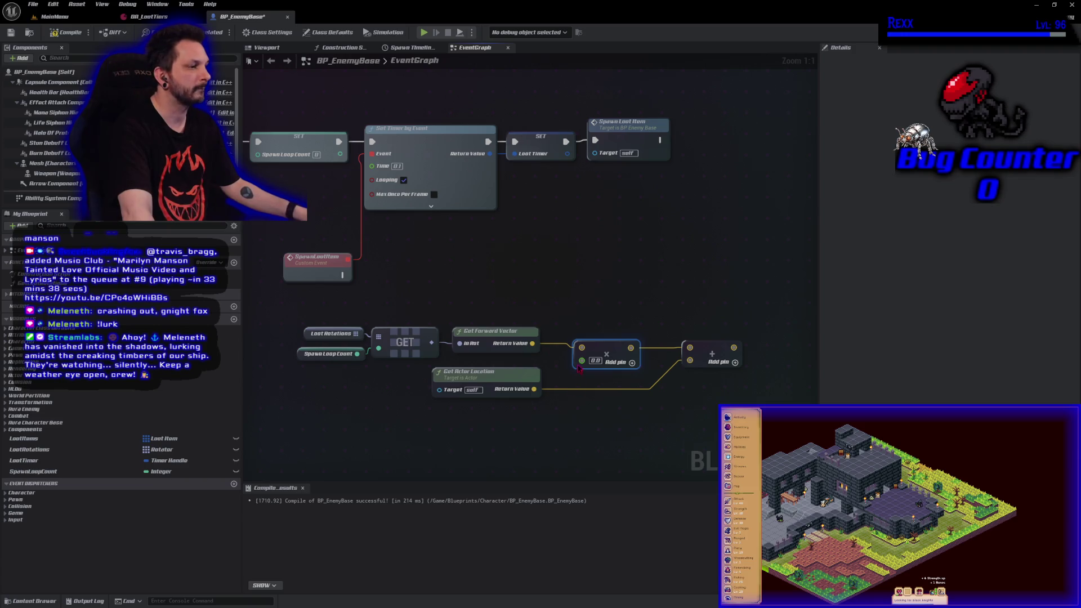
pyautogui.moveTo(581, 360); pyautogui.dragTo(563, 364)
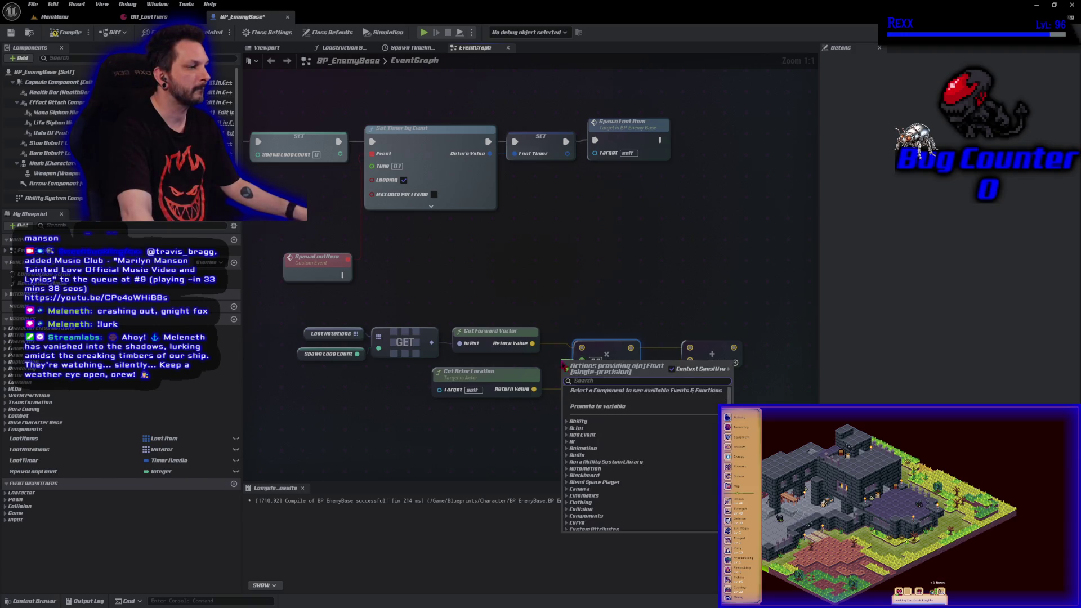
# - Promote the Multiply float input to a new variable named SpawnDistance, then save and compile
pyautogui.click(589, 408)
pyautogui.write('Spaw')
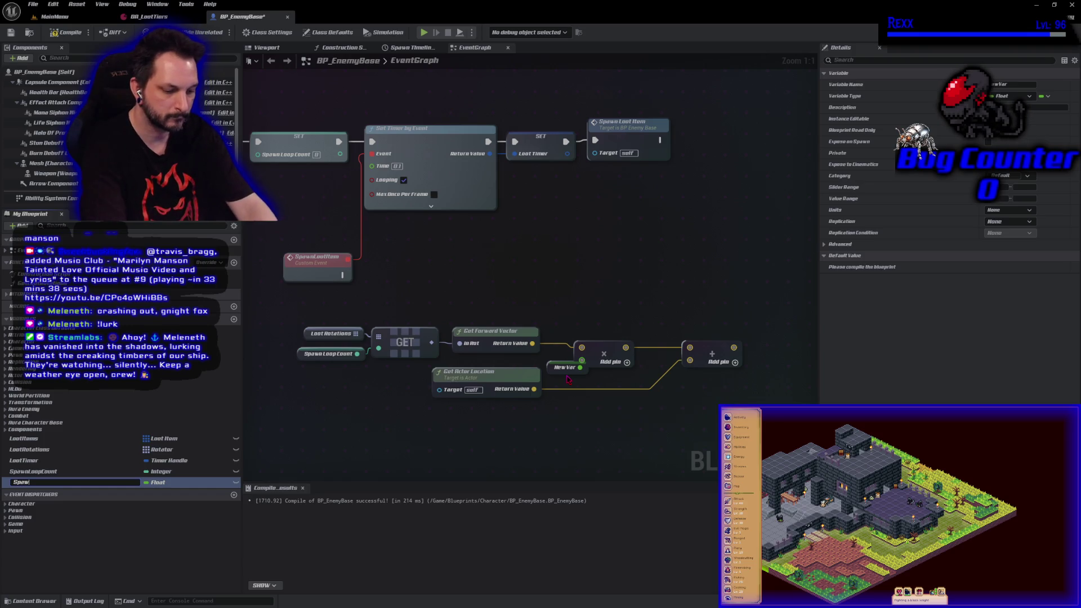
pyautogui.write('nDistance')
pyautogui.press('Return')
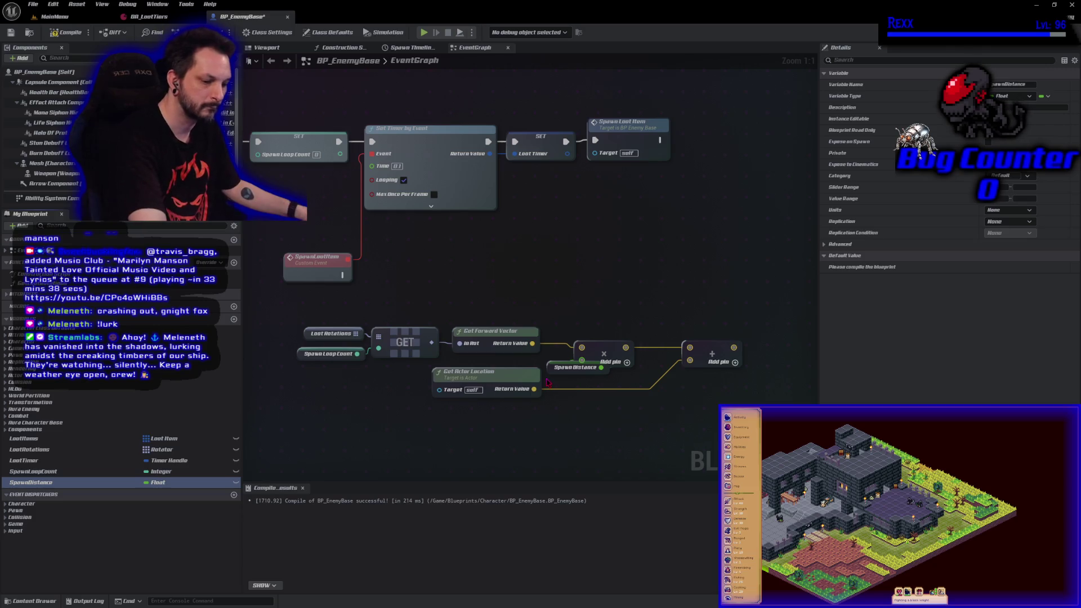
pyautogui.hotkey('ctrl', 's')
# - Align the math nodes and the Spawn Distance node, save BP_EnemyBase, and move Get Actor Location under them
pyautogui.moveTo(621, 302); pyautogui.dragTo(716, 404)
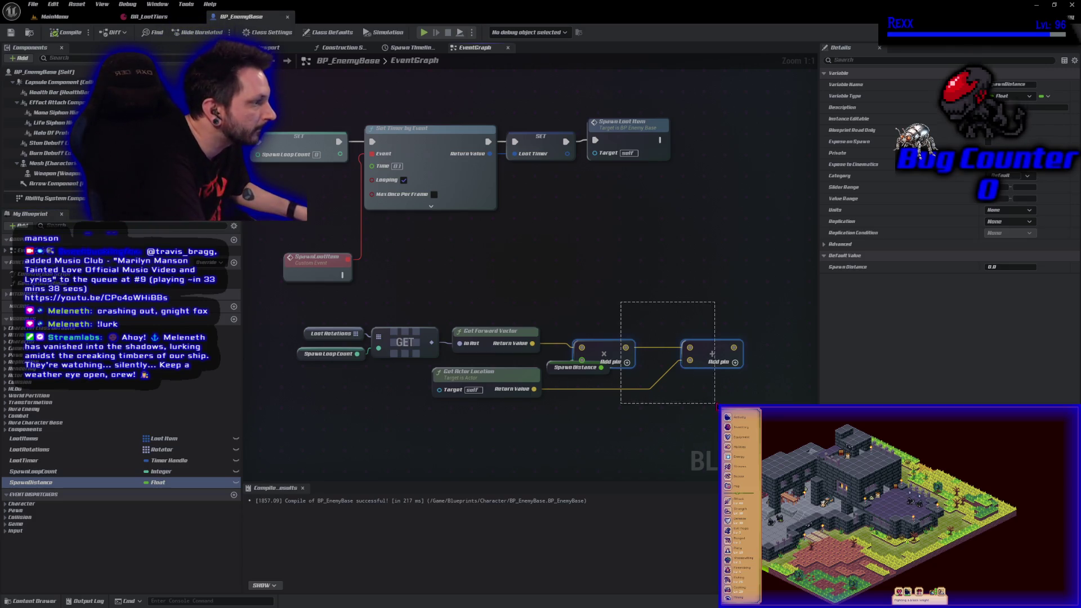
pyautogui.moveTo(593, 363); pyautogui.dragTo(633, 356)
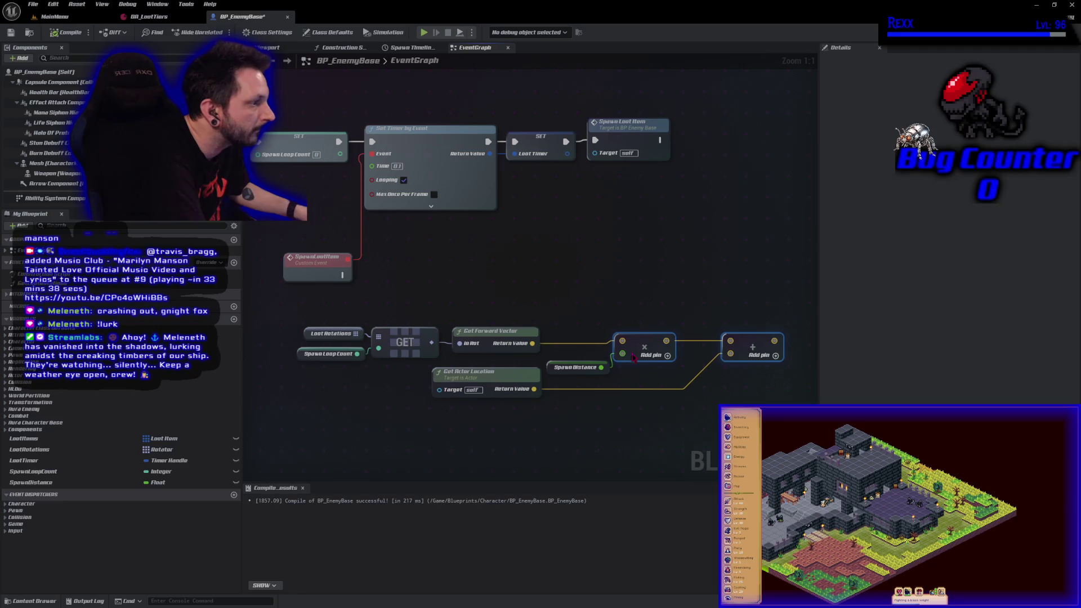
pyautogui.moveTo(549, 371); pyautogui.dragTo(549, 359)
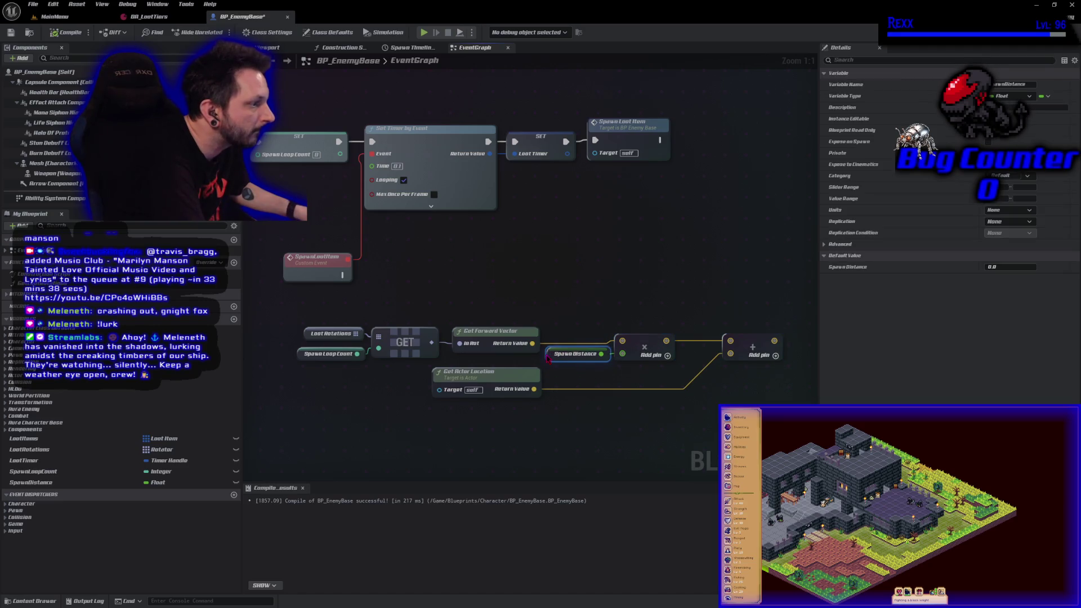
pyautogui.click(646, 405)
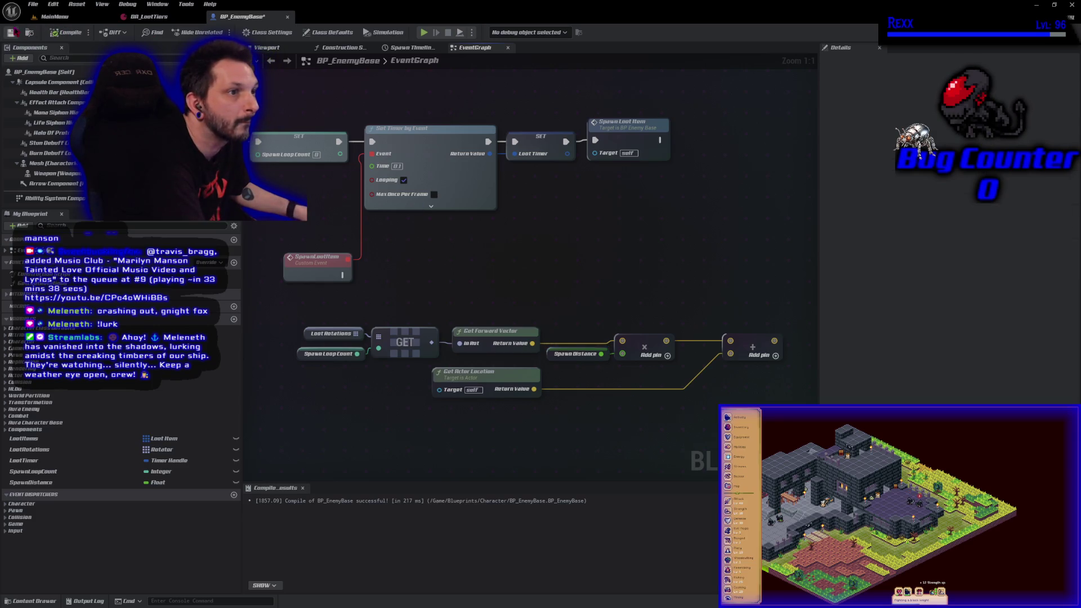
pyautogui.click(13, 32)
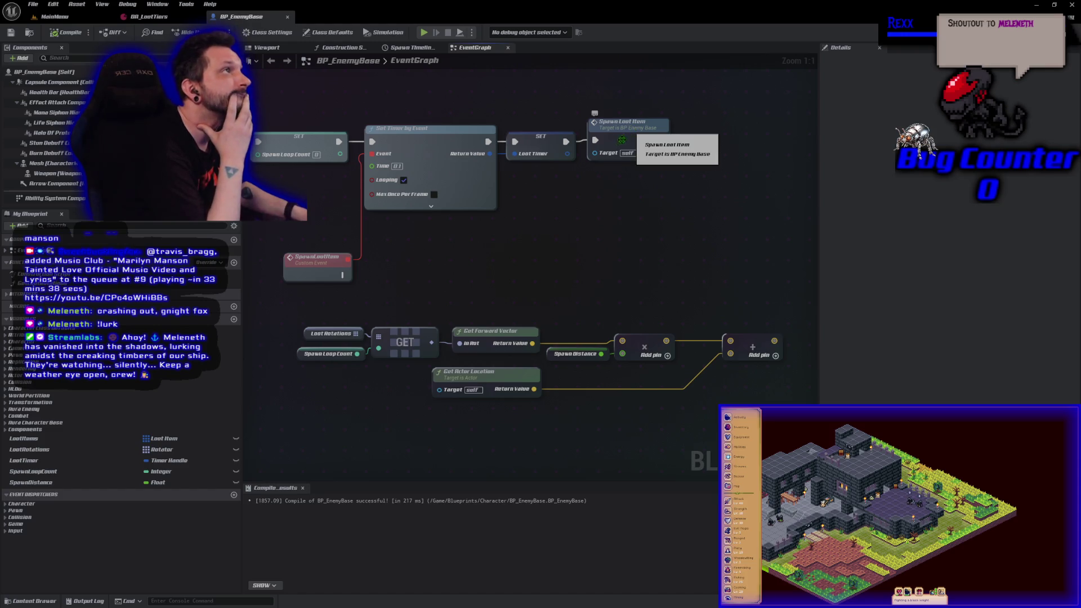
pyautogui.moveTo(659, 266); pyautogui.dragTo(558, 216)
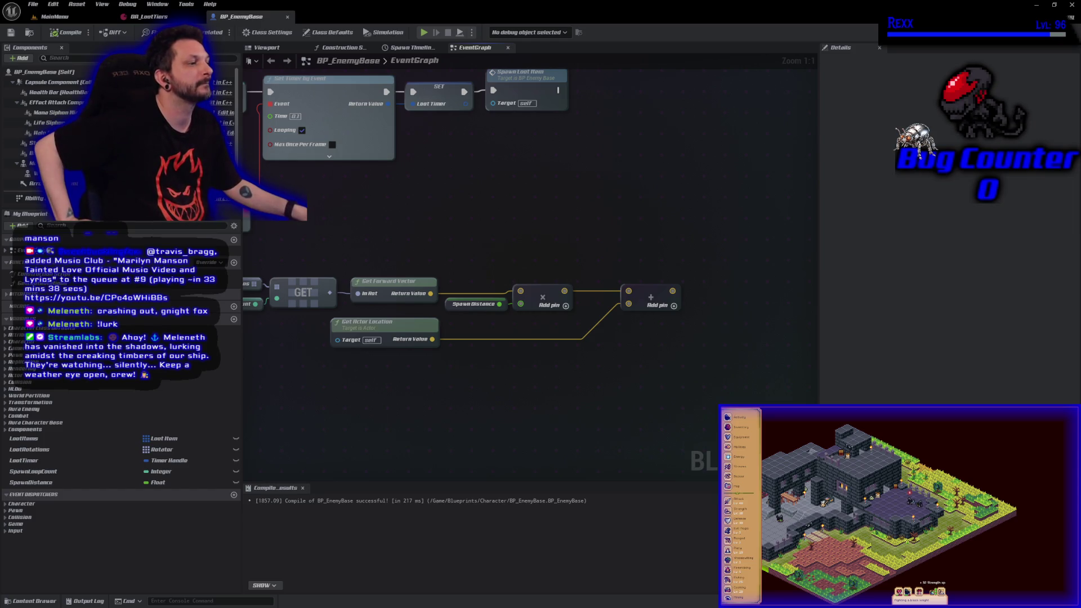
pyautogui.moveTo(401, 325); pyautogui.dragTo(536, 332)
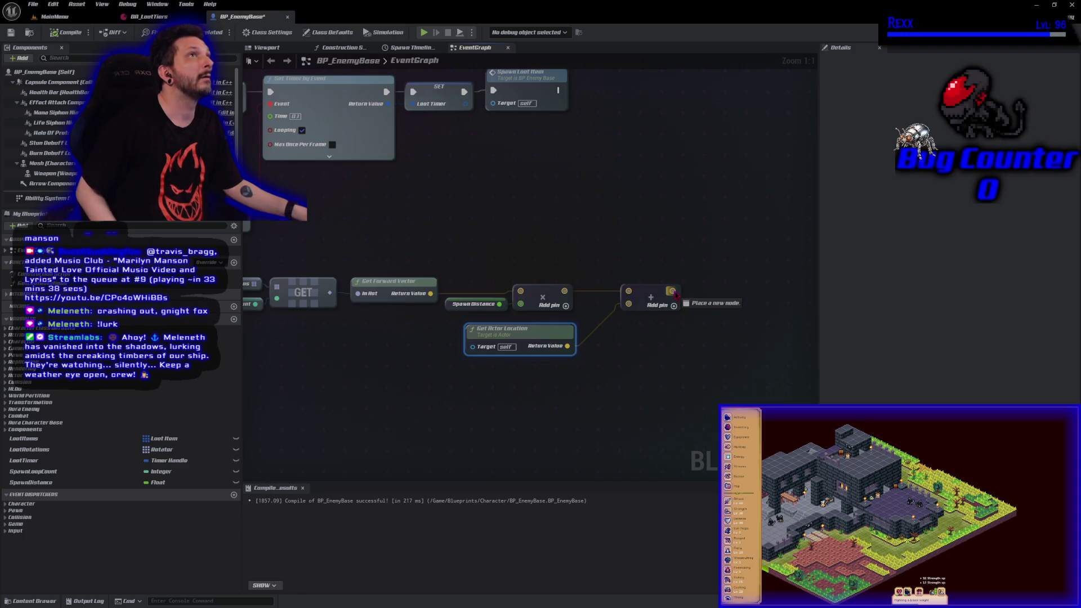
# - Add a Make Transform using the Add result as location and the loot rotation as rotation
pyautogui.moveTo(672, 291); pyautogui.dragTo(717, 305)
pyautogui.write('make transfo')
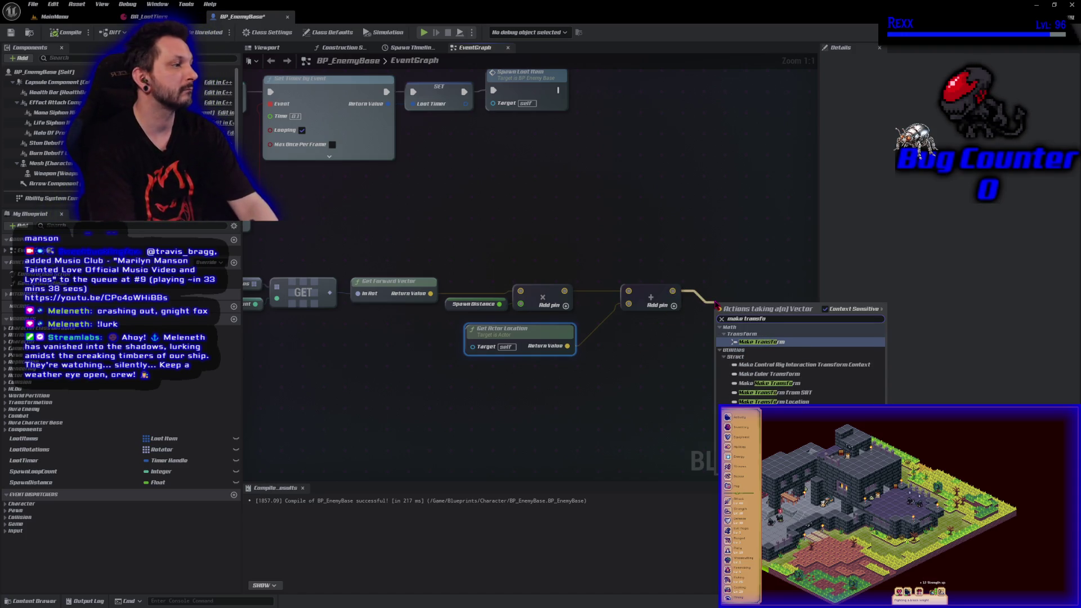
pyautogui.press('Return')
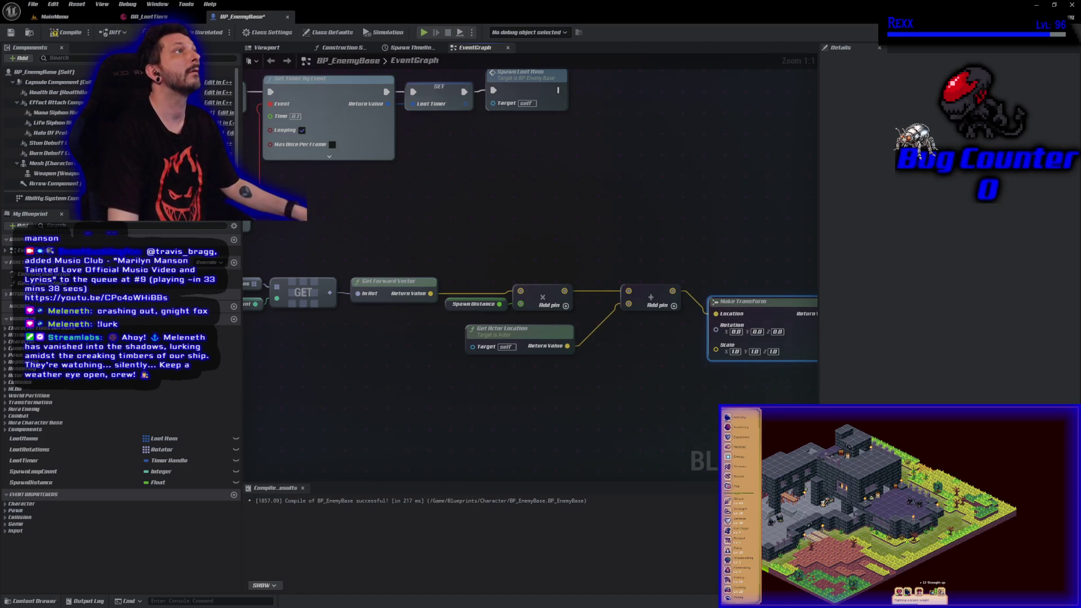
pyautogui.moveTo(457, 400)
pyautogui.mouseDown()
pyautogui.moveTo(532, 379)
pyautogui.moveTo(504, 358)
pyautogui.mouseUp()
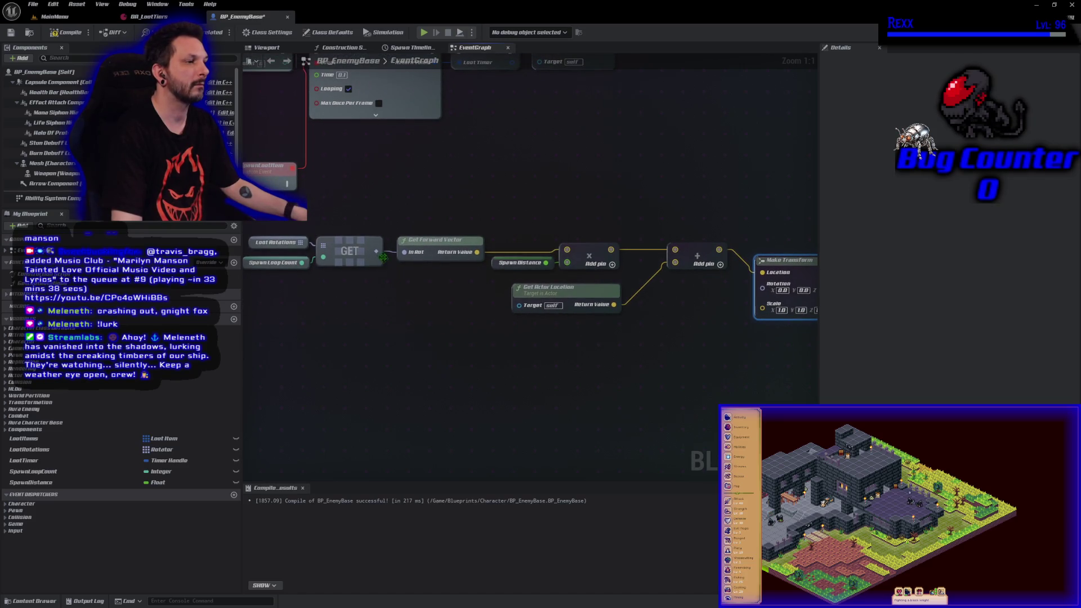
pyautogui.moveTo(384, 252)
pyautogui.mouseDown()
pyautogui.moveTo(771, 360)
pyautogui.moveTo(763, 285)
pyautogui.moveTo(727, 274)
pyautogui.moveTo(398, 280)
pyautogui.moveTo(405, 321)
pyautogui.mouseUp()
# - Tidy the rotation wire with two level reroute points and compile the blueprint
pyautogui.doubleClick(736, 273)
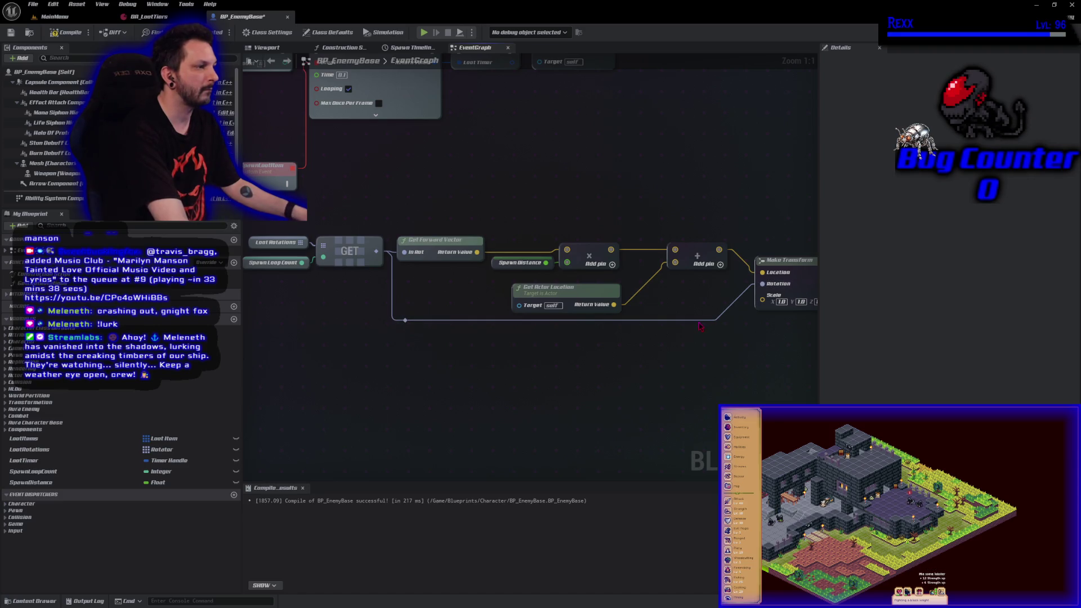
pyautogui.doubleClick(696, 317)
pyautogui.moveTo(696, 315); pyautogui.dragTo(736, 321)
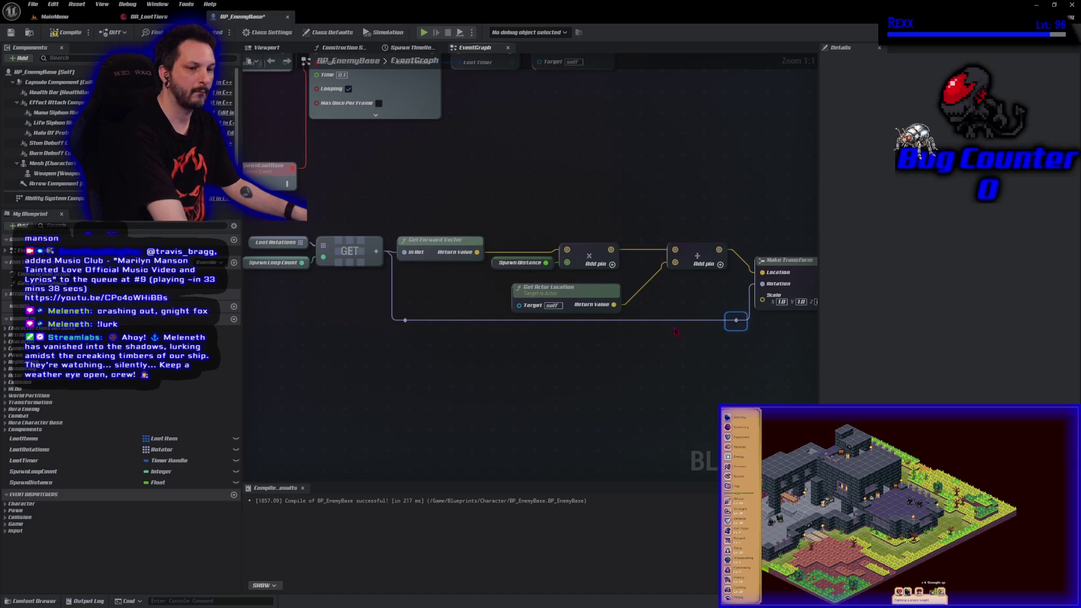
pyautogui.click(67, 33)
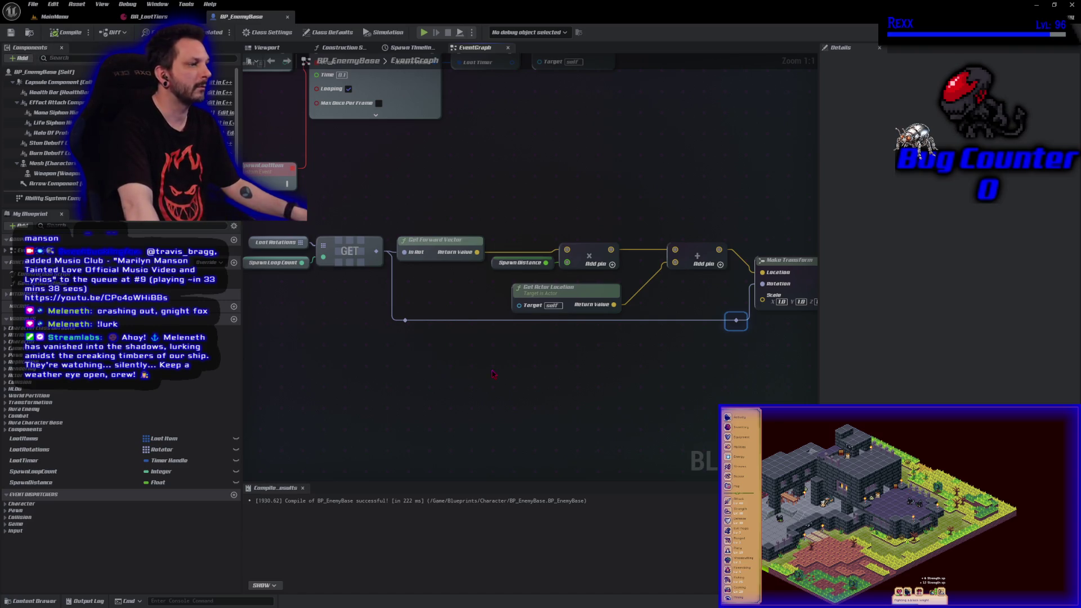
pyautogui.scroll(-2, 493, 374)
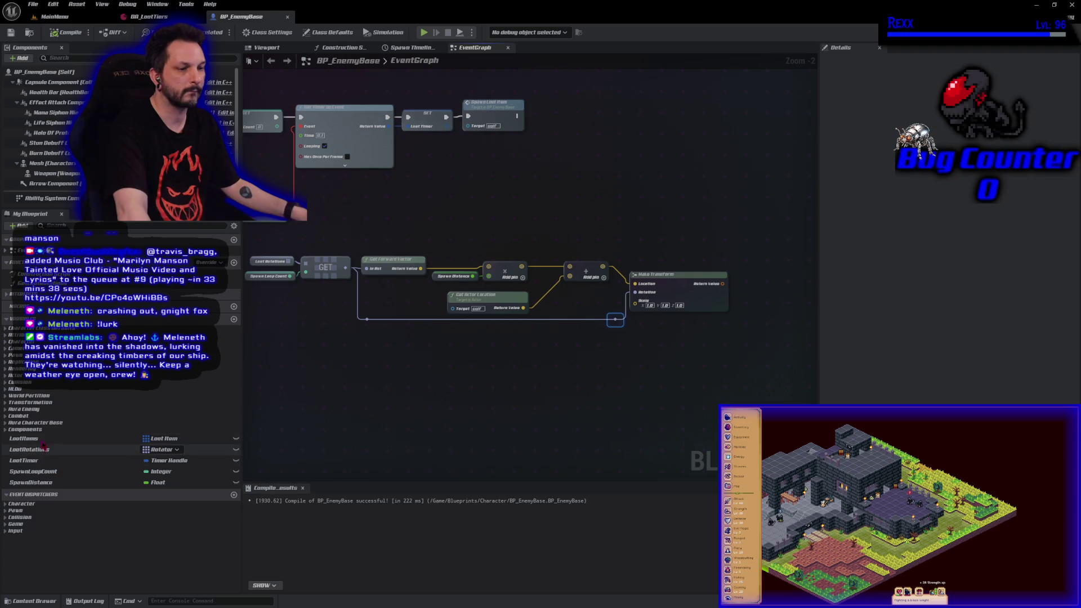
# - Place a Loot Items getter feeding a Get (a ref) node and reposition the transform chain
pyautogui.moveTo(25, 439)
pyautogui.mouseDown()
pyautogui.moveTo(169, 316)
pyautogui.moveTo(326, 231)
pyautogui.moveTo(302, 233)
pyautogui.moveTo(406, 250)
pyautogui.moveTo(354, 239)
pyautogui.moveTo(374, 243)
pyautogui.mouseUp()
pyautogui.click(324, 239)
pyautogui.write('ref')
pyautogui.click(403, 280)
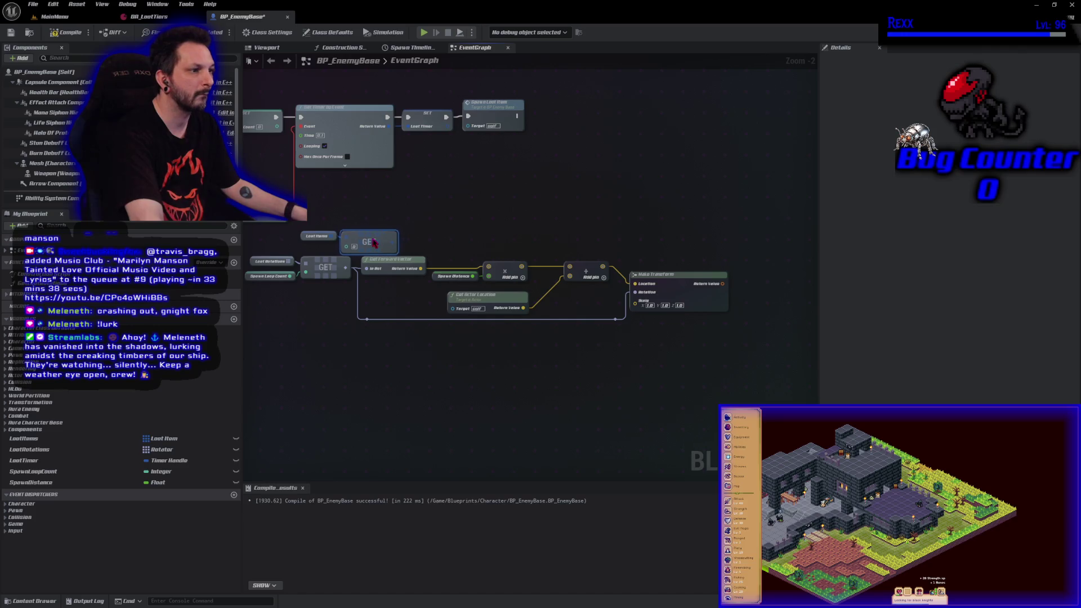
pyautogui.moveTo(310, 350)
pyautogui.mouseDown()
pyautogui.moveTo(318, 324)
pyautogui.moveTo(683, 252)
pyautogui.moveTo(648, 297)
pyautogui.moveTo(652, 307)
pyautogui.mouseUp()
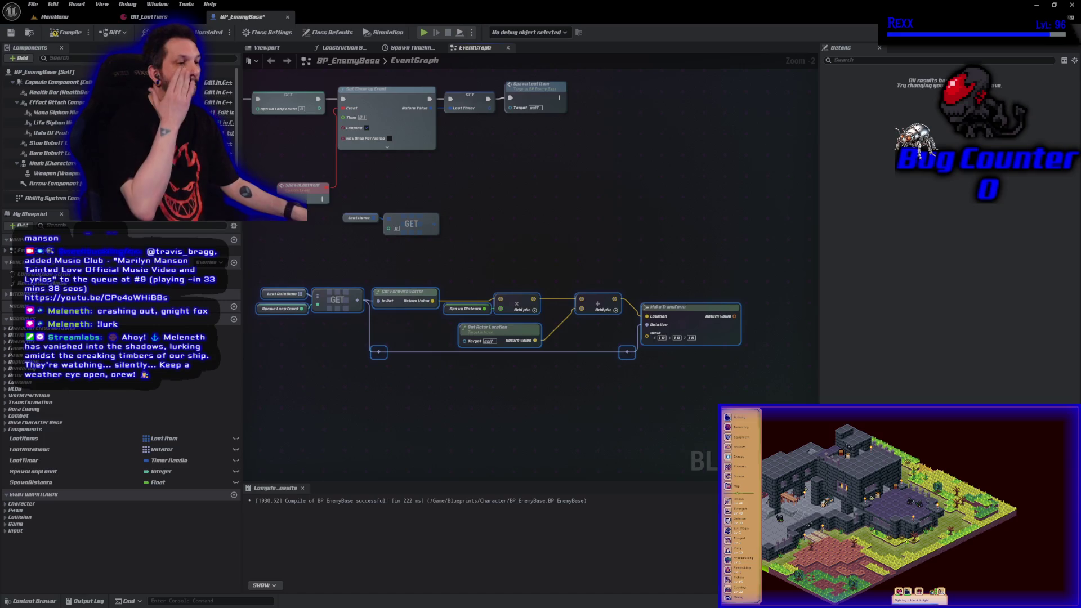
# - Add a Spawn Loop Count getter as the Get index and compile with F7
pyautogui.click(51, 472)
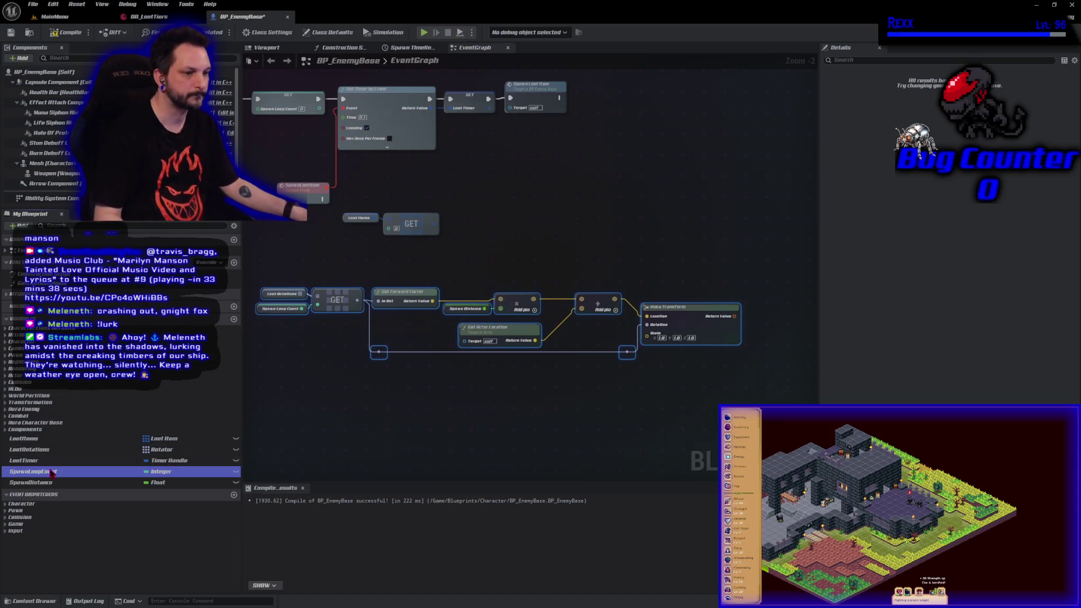
pyautogui.moveTo(51, 472)
pyautogui.mouseDown()
pyautogui.moveTo(459, 281)
pyautogui.moveTo(401, 238)
pyautogui.moveTo(327, 232)
pyautogui.mouseUp()
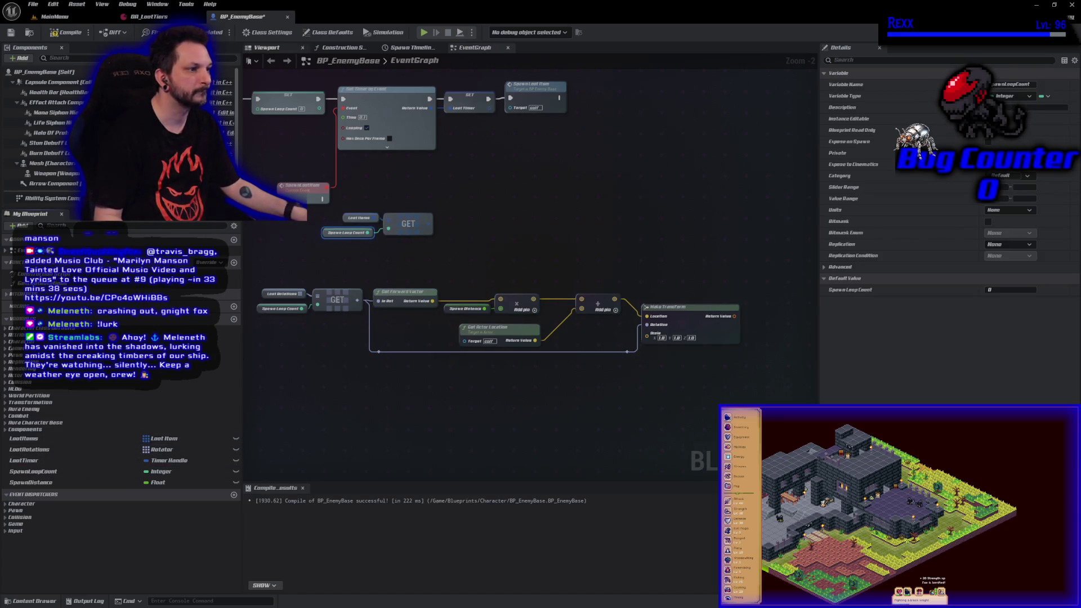
pyautogui.press('F7')
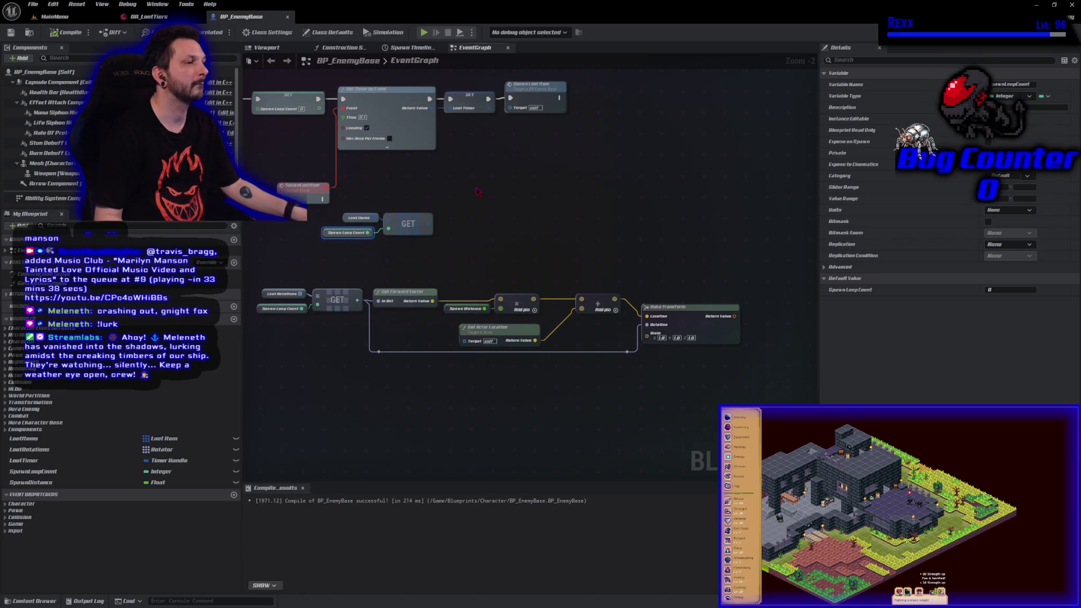
pyautogui.moveTo(427, 223); pyautogui.dragTo(453, 220)
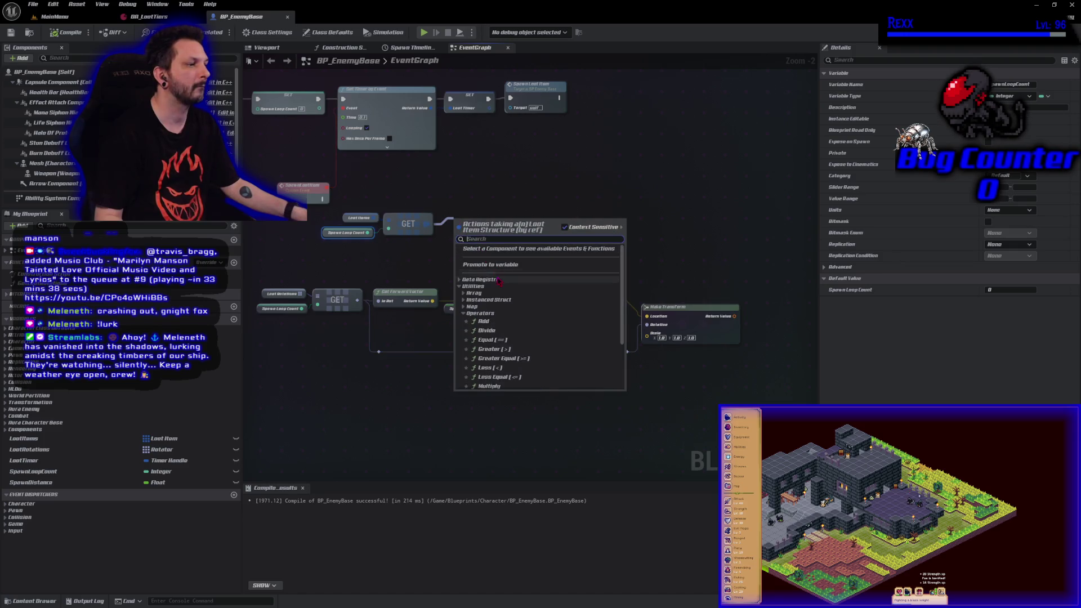
pyautogui.write('b')
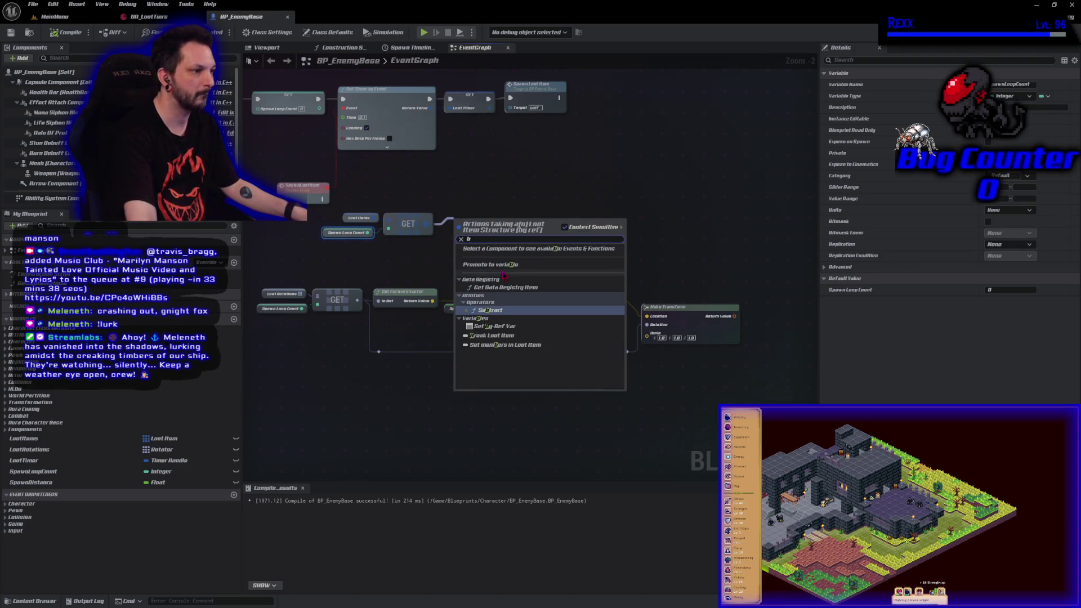
pyautogui.click(490, 335)
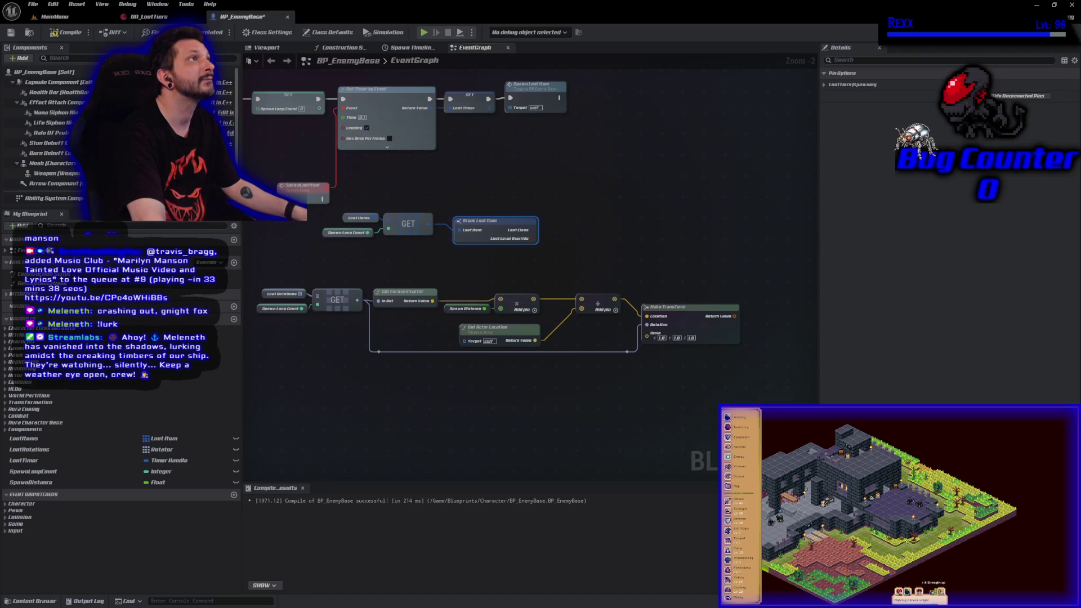
pyautogui.click(558, 272)
pyautogui.scroll(2, 563, 264)
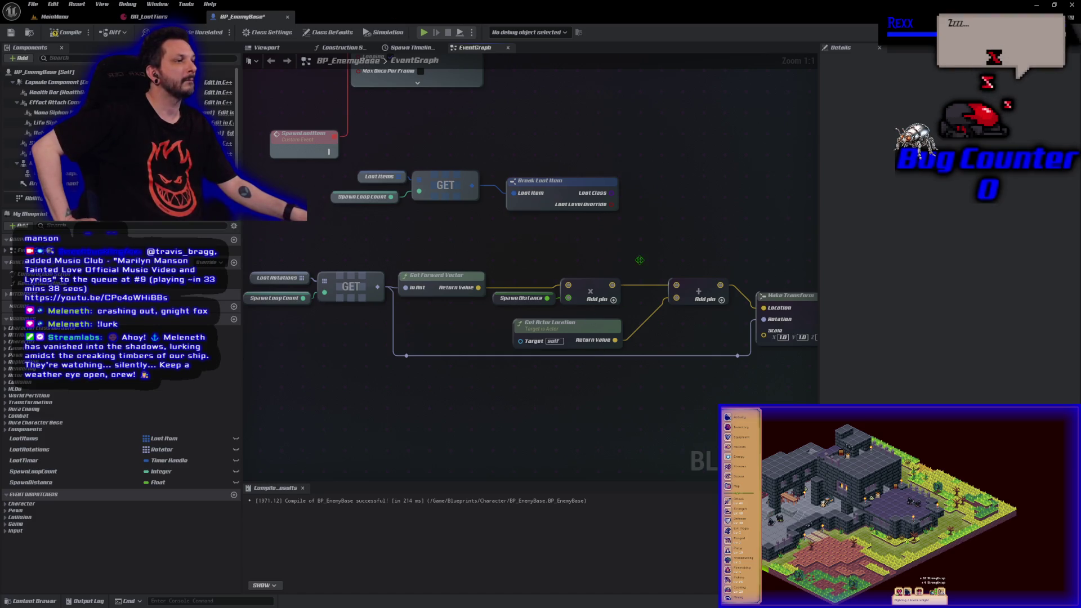
# - Create Spawn Actor from Class from the loot class, with Make Transform as its spawn transform
pyautogui.moveTo(640, 260); pyautogui.dragTo(420, 310)
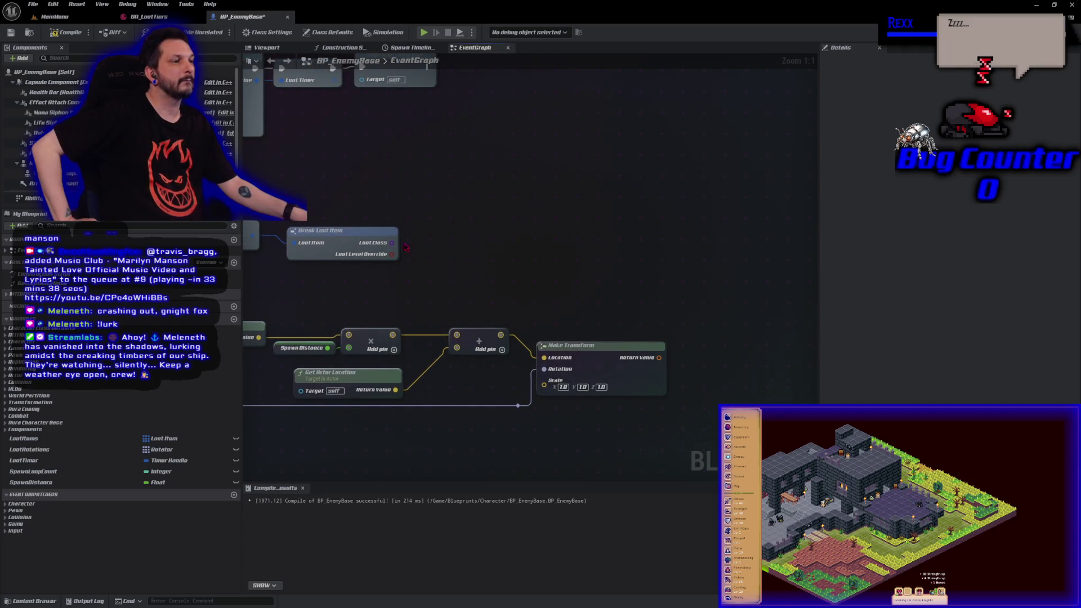
pyautogui.moveTo(392, 243)
pyautogui.mouseDown()
pyautogui.moveTo(416, 246)
pyautogui.moveTo(424, 234)
pyautogui.mouseUp()
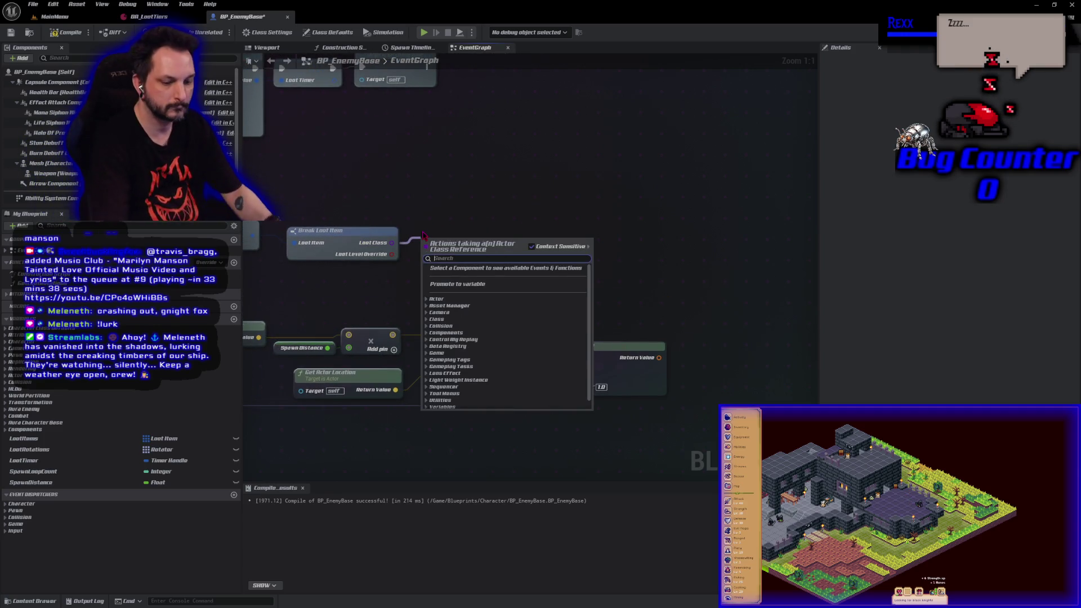
pyautogui.write('spawn a')
pyautogui.press('Return')
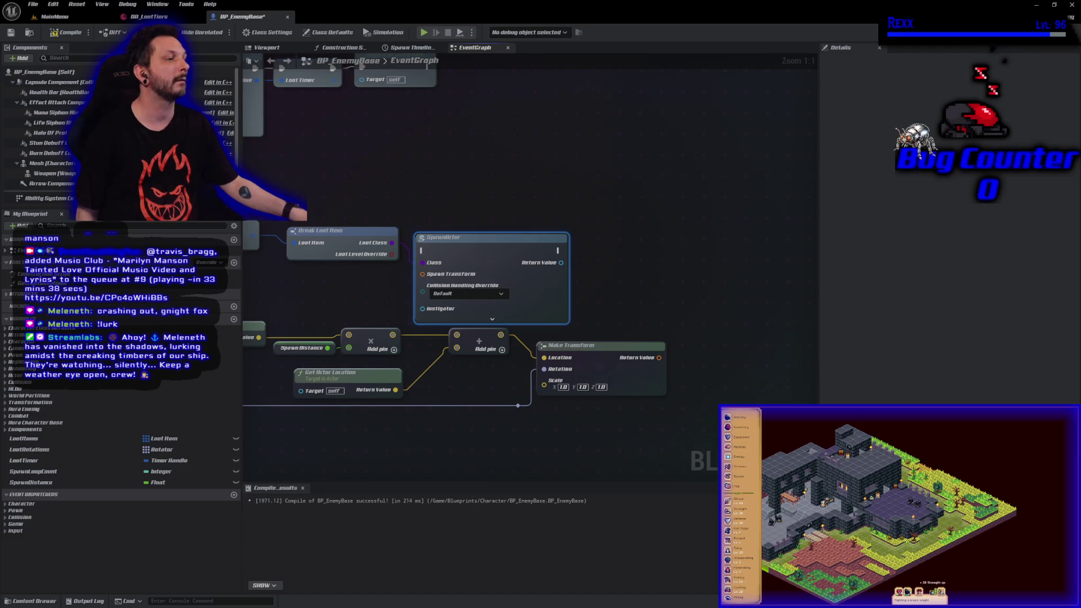
pyautogui.moveTo(487, 253); pyautogui.dragTo(683, 232)
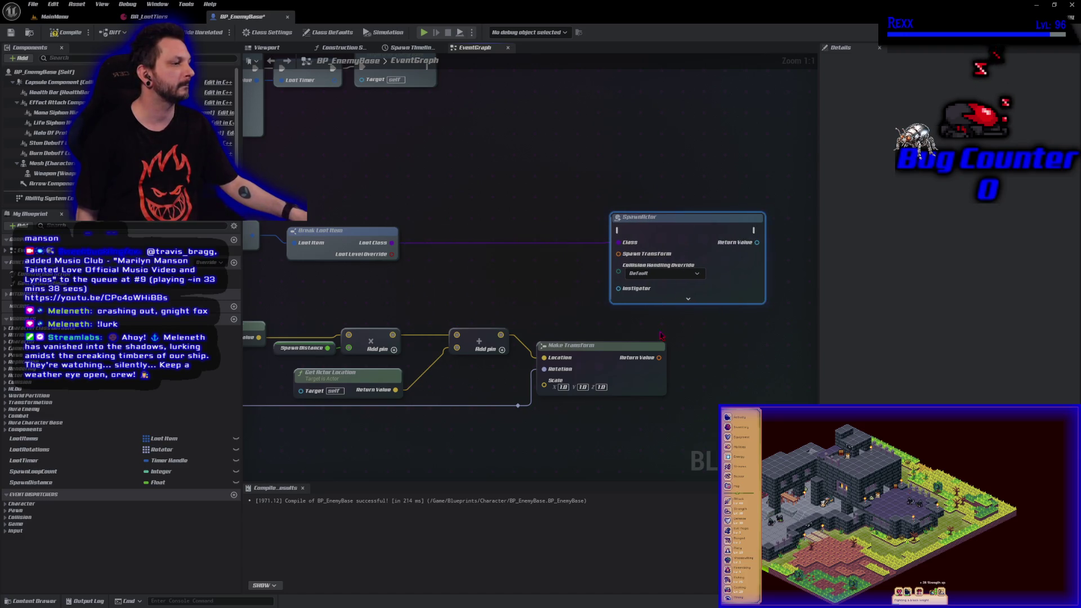
pyautogui.moveTo(659, 359); pyautogui.dragTo(618, 254)
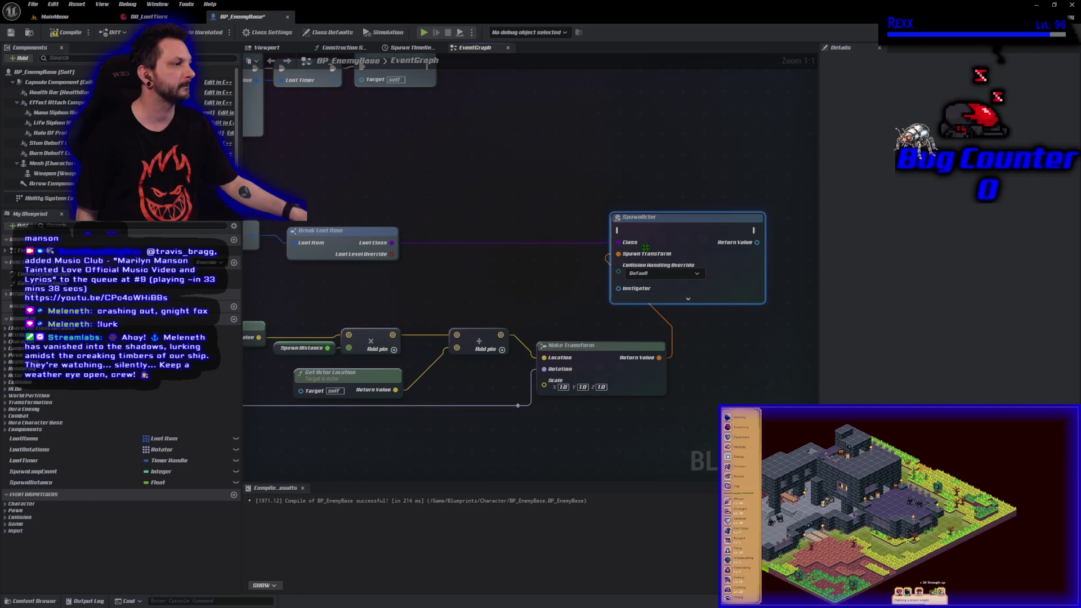
pyautogui.moveTo(680, 237); pyautogui.dragTo(736, 242)
# - Run execution from Spawn Loot Item into the spawn and set Collision Handling to Always Spawn
pyautogui.scroll(-3, 591, 241)
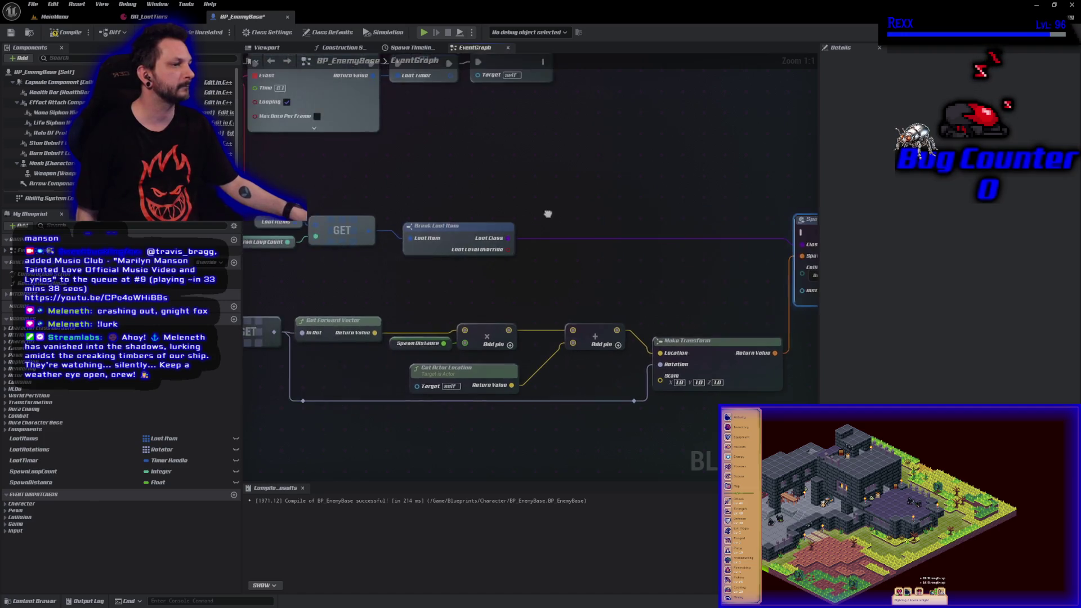
pyautogui.moveTo(311, 198)
pyautogui.mouseDown()
pyautogui.moveTo(715, 226)
pyautogui.moveTo(723, 186)
pyautogui.mouseUp()
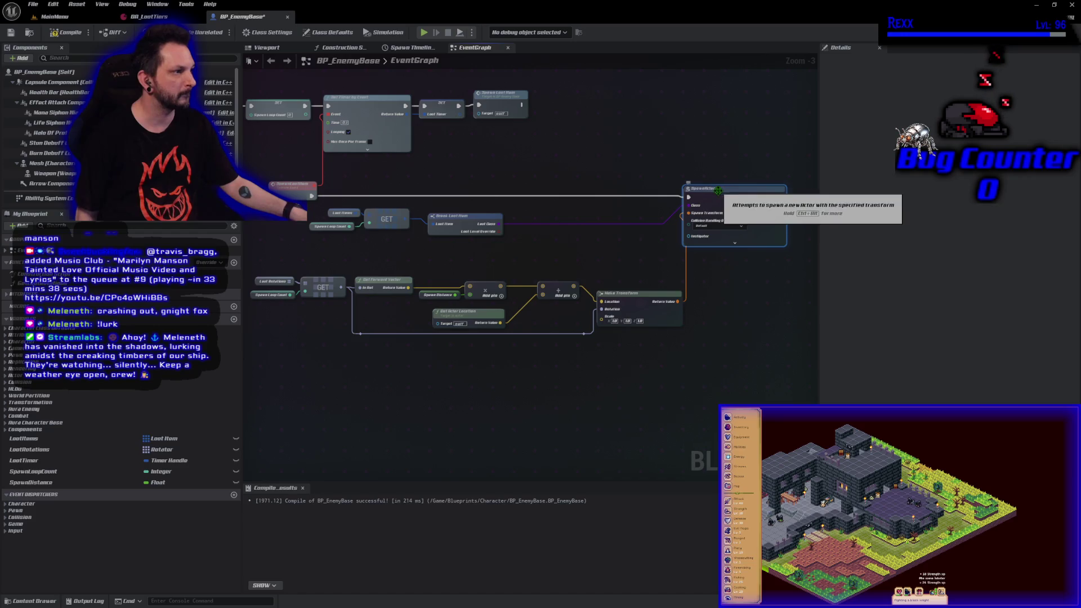
pyautogui.moveTo(726, 193); pyautogui.dragTo(730, 197)
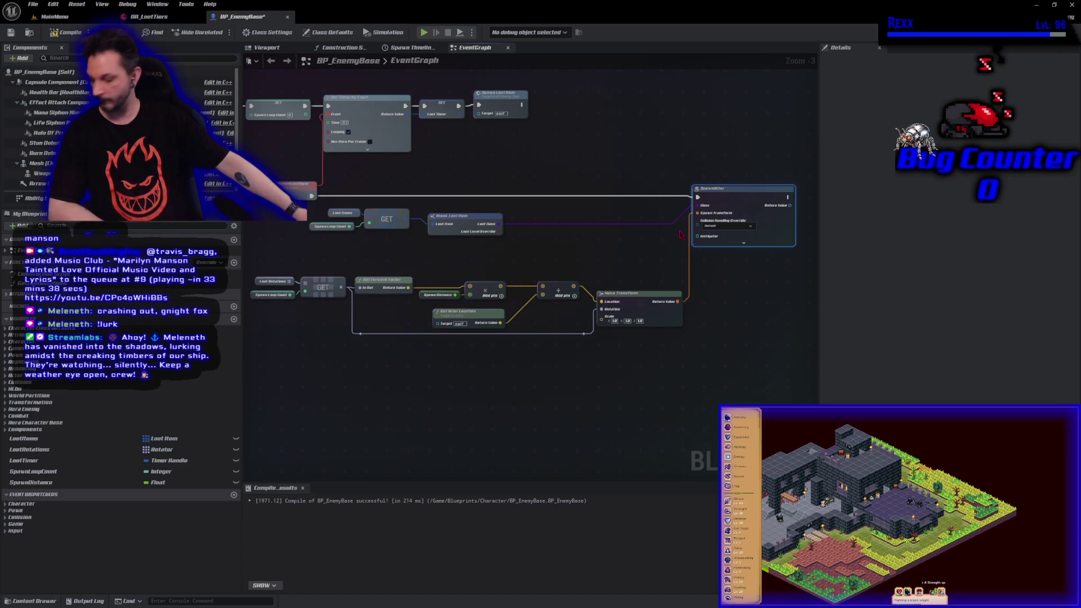
pyautogui.click(710, 227)
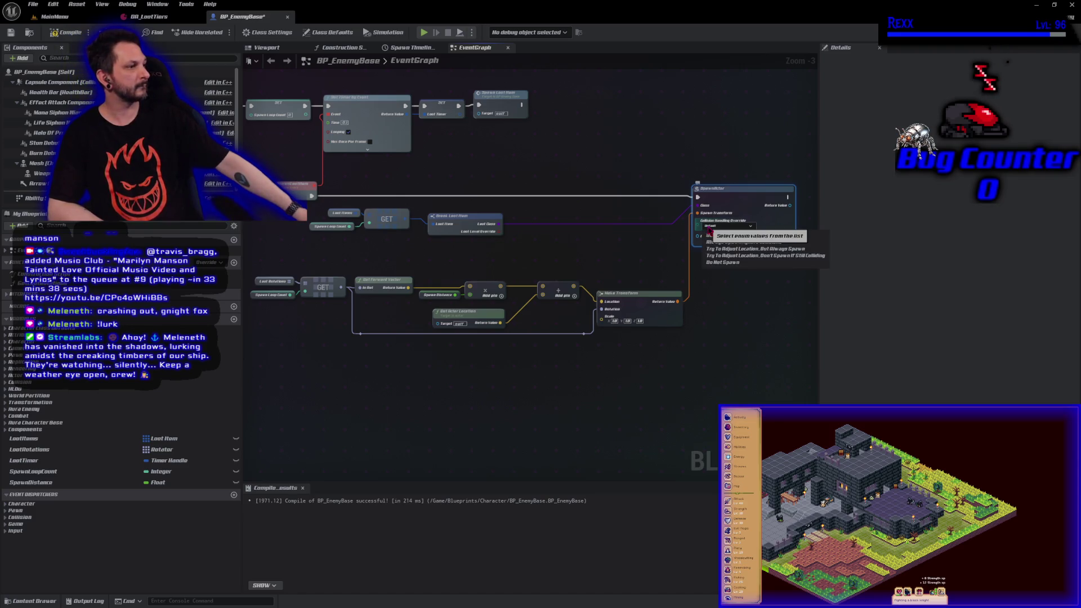
pyautogui.click(733, 245)
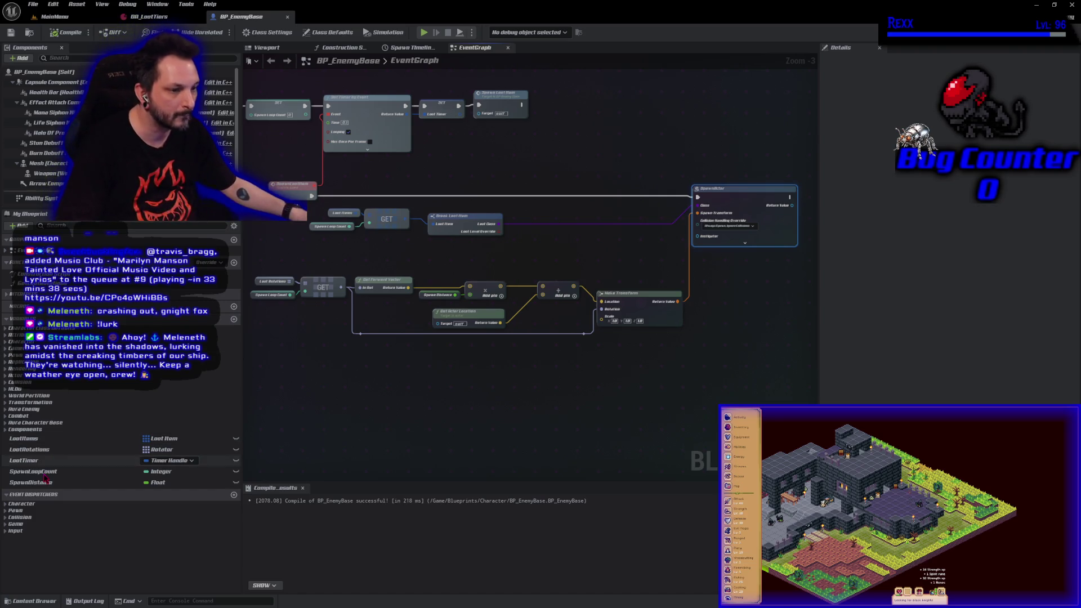
pyautogui.moveTo(62, 472)
pyautogui.mouseDown()
pyautogui.moveTo(600, 317)
pyautogui.moveTo(735, 169)
pyautogui.moveTo(747, 175)
pyautogui.moveTo(469, 180)
pyautogui.moveTo(489, 186)
pyautogui.mouseUp()
# - Wire a SpawnLoopCount getter into an Increment Int (++) node after Spawn Actor, then compile
pyautogui.click(766, 180)
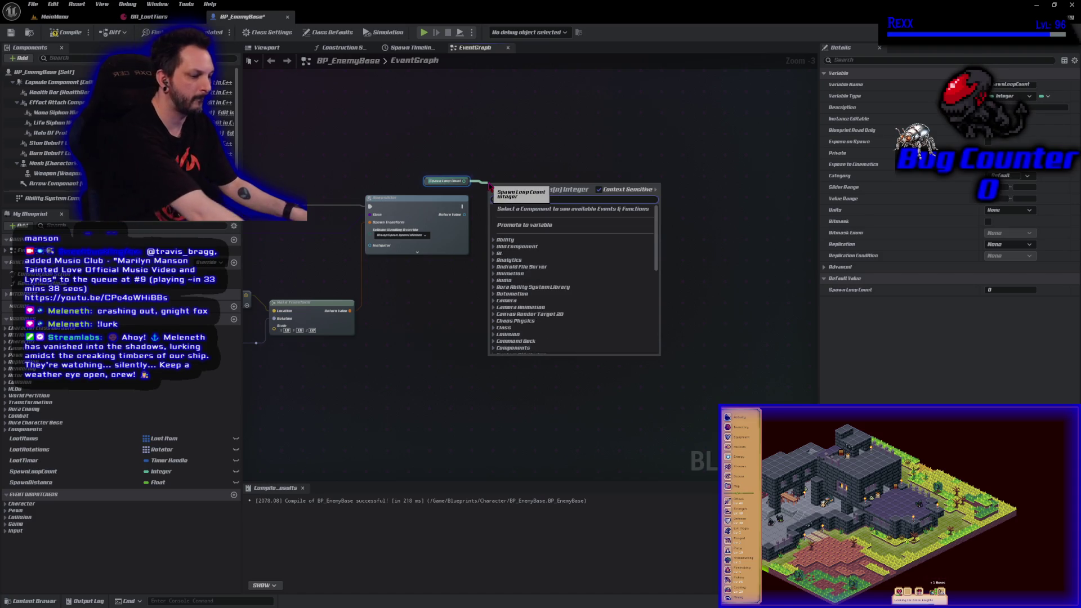
pyautogui.write('++')
pyautogui.click(542, 229)
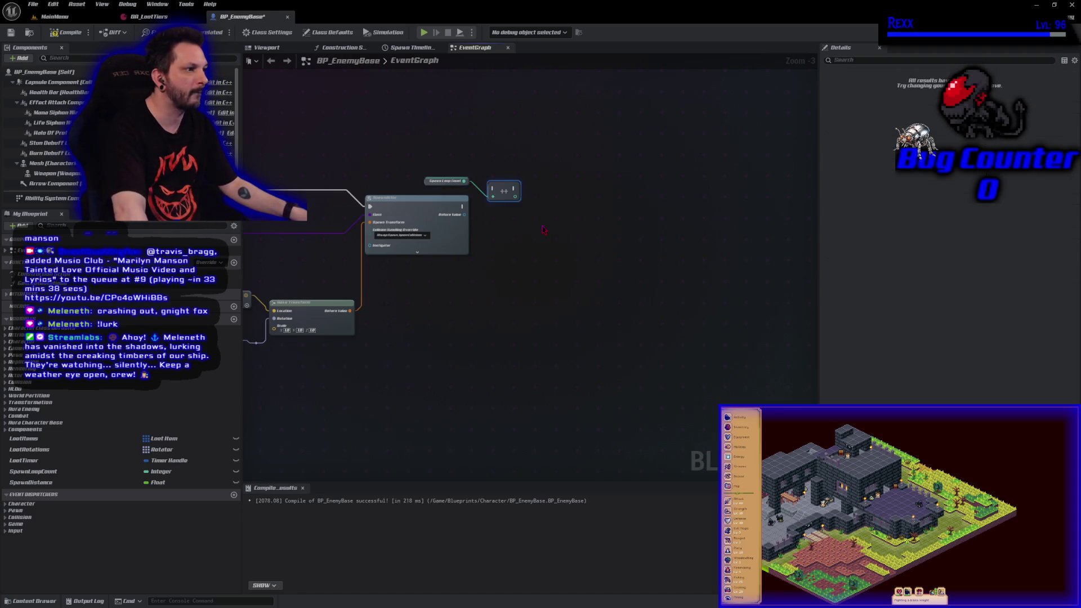
pyautogui.moveTo(462, 206)
pyautogui.mouseDown()
pyautogui.moveTo(476, 213)
pyautogui.moveTo(496, 189)
pyautogui.moveTo(536, 206)
pyautogui.mouseUp()
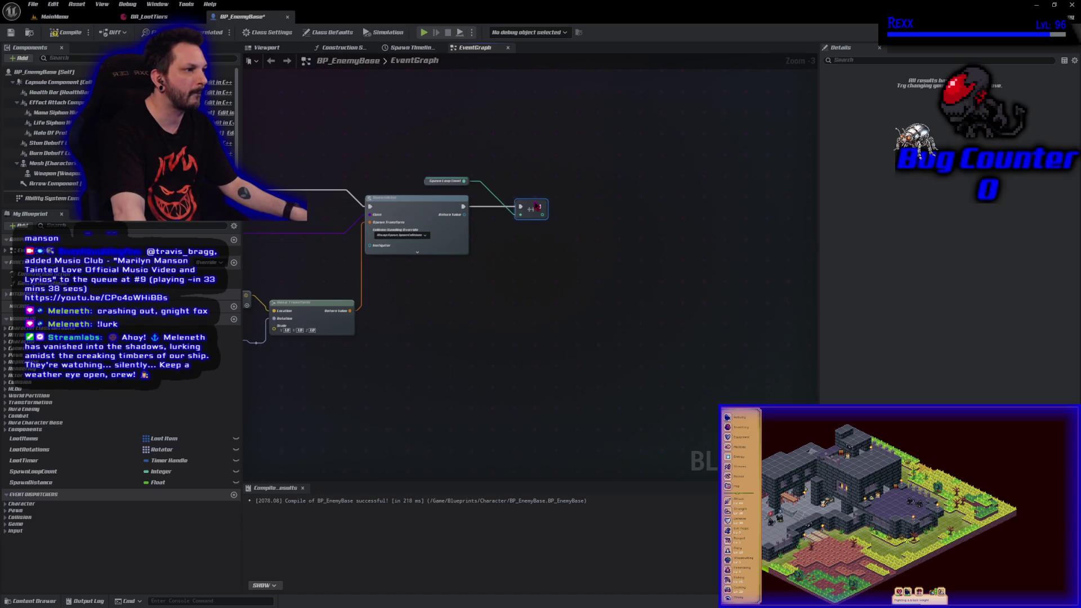
pyautogui.moveTo(435, 189); pyautogui.dragTo(475, 221)
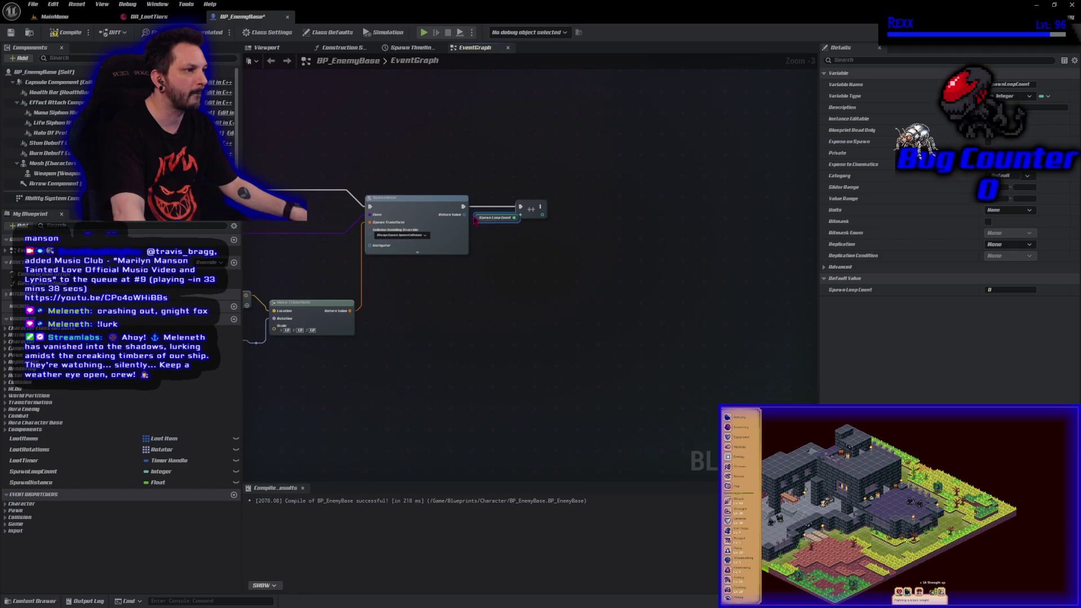
pyautogui.moveTo(538, 204); pyautogui.dragTo(540, 206)
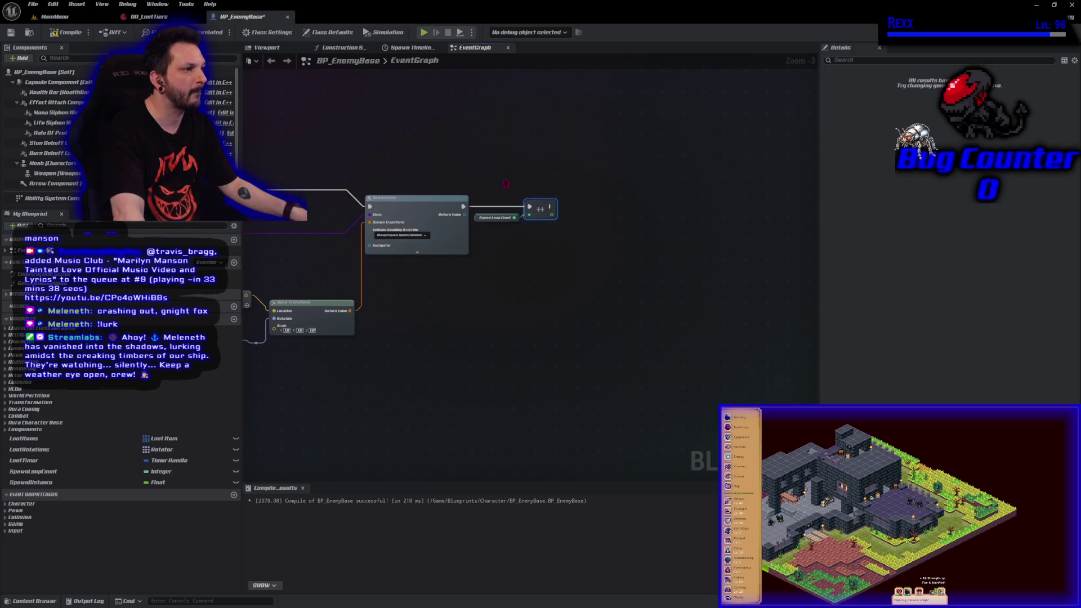
pyautogui.click(67, 32)
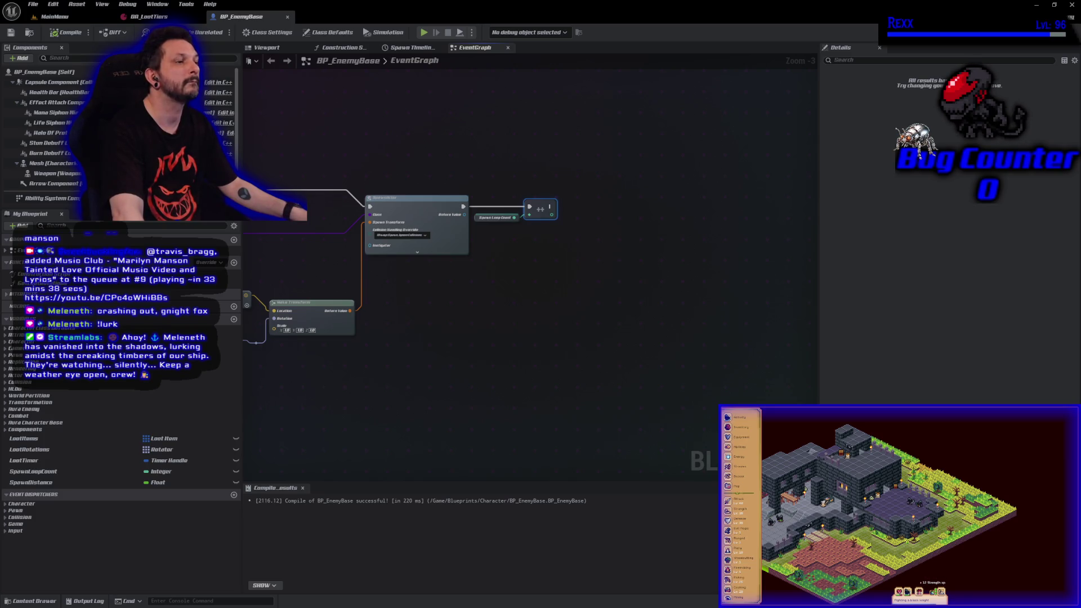
pyautogui.scroll(-3, 429, 172)
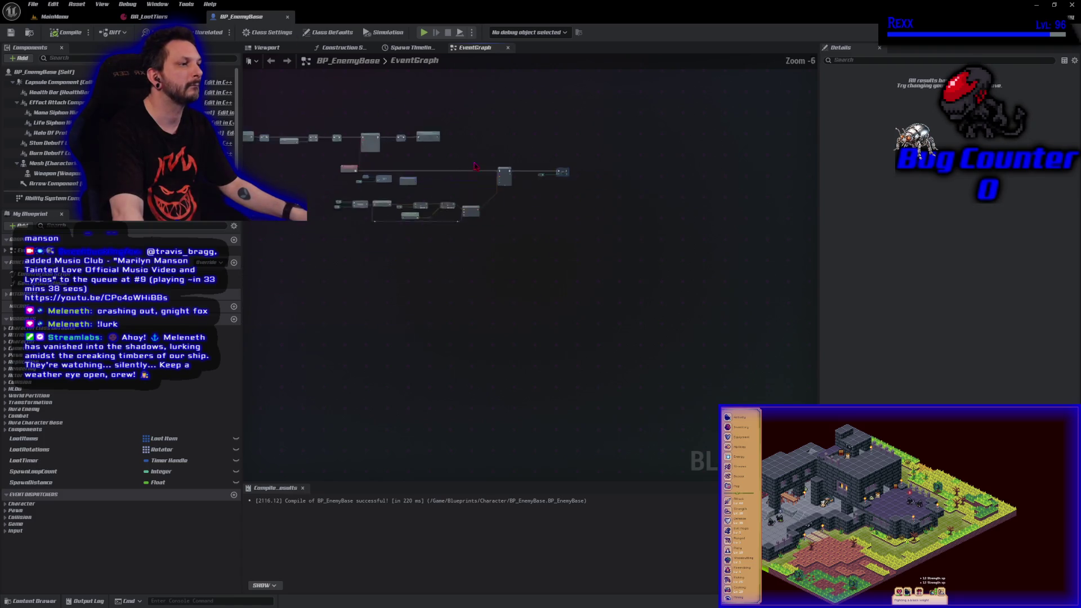
# - Insert a Branch after the SpawnLootItem event and add a SpawnLoopCount getter below it
pyautogui.scroll(2, 379, 290)
pyautogui.moveTo(301, 405)
pyautogui.mouseDown()
pyautogui.moveTo(746, 271)
pyautogui.moveTo(770, 216)
pyautogui.mouseUp()
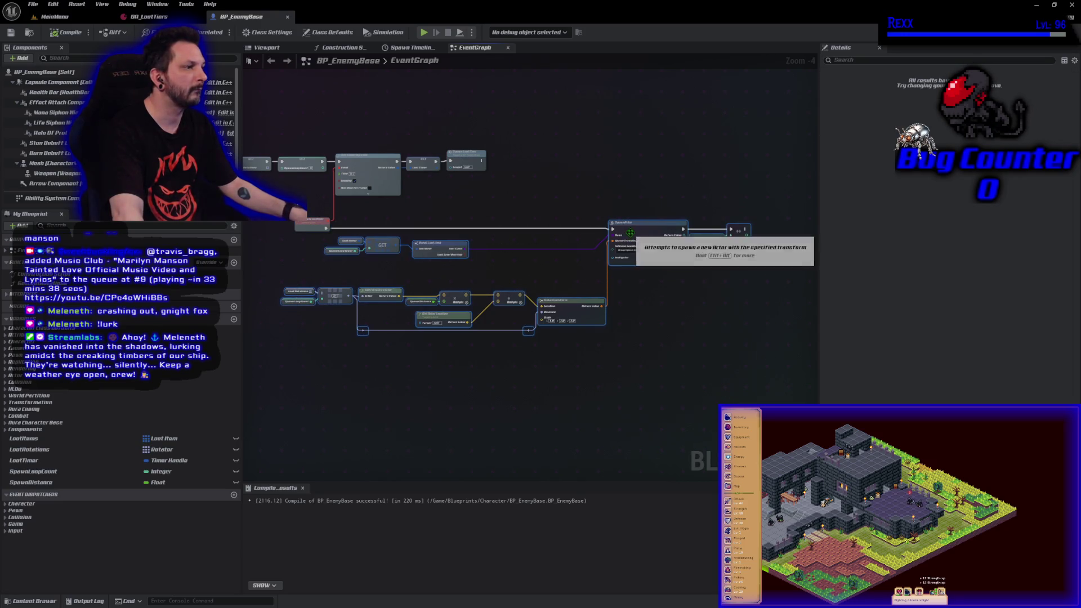
pyautogui.moveTo(345, 268)
pyautogui.mouseDown()
pyautogui.moveTo(452, 239)
pyautogui.moveTo(495, 251)
pyautogui.moveTo(579, 249)
pyautogui.mouseUp()
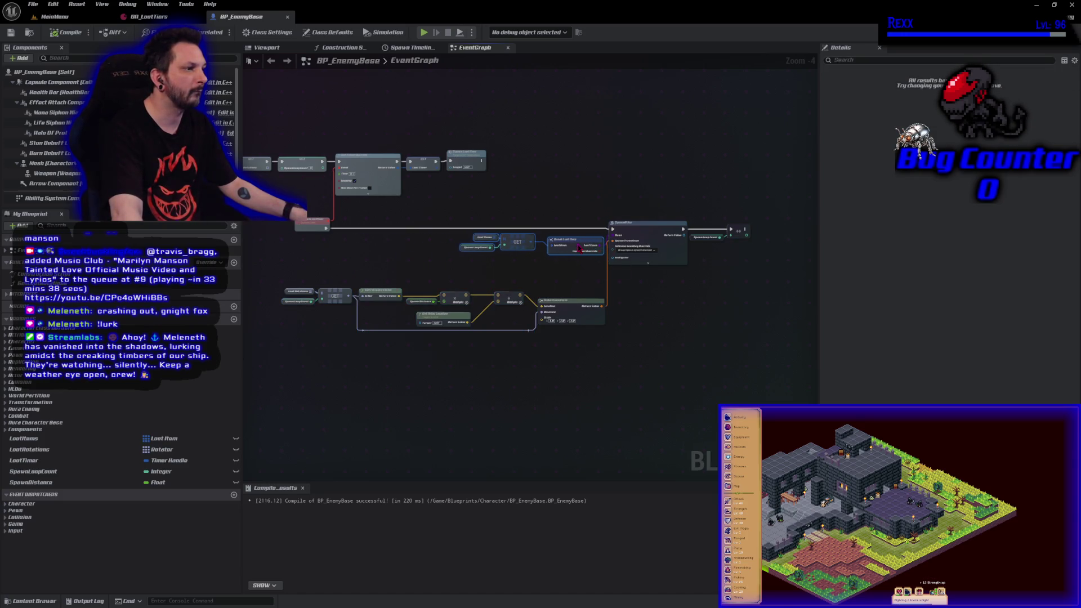
pyautogui.click(349, 246)
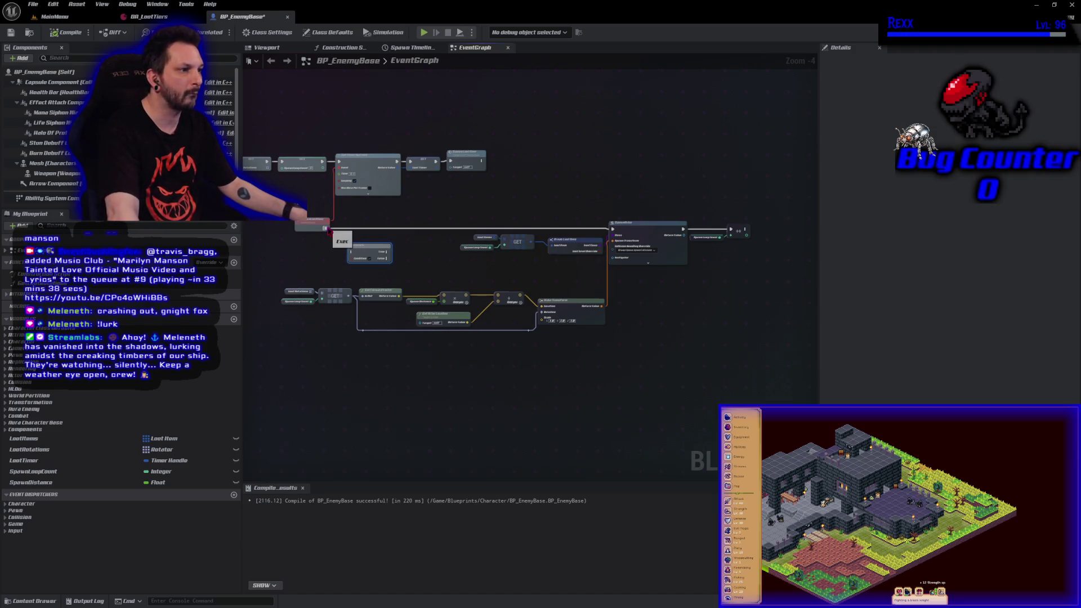
pyautogui.moveTo(327, 228)
pyautogui.mouseDown()
pyautogui.moveTo(393, 255)
pyautogui.moveTo(379, 232)
pyautogui.mouseUp()
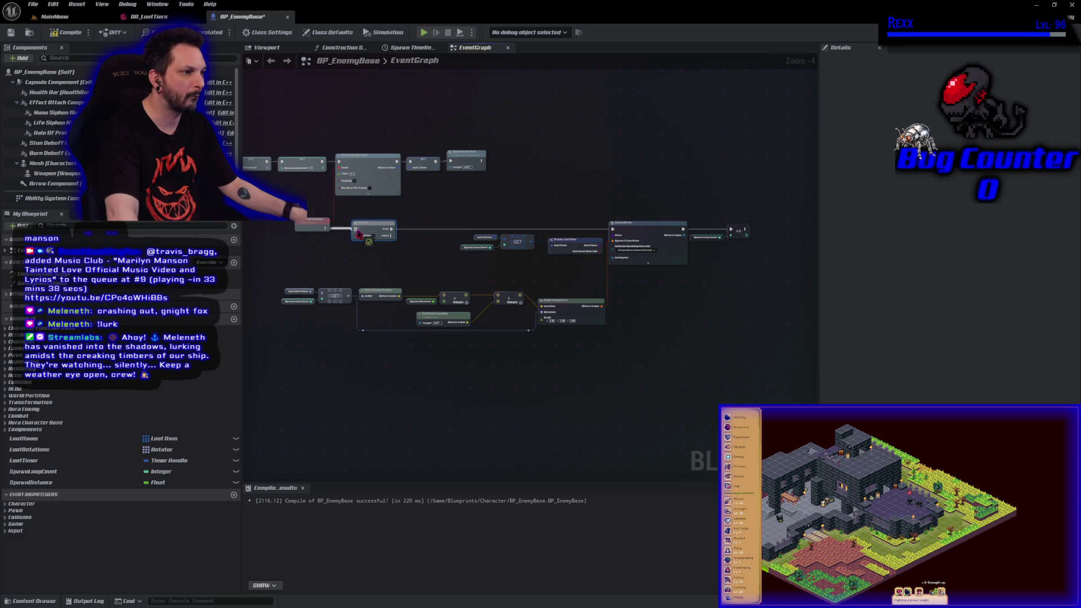
pyautogui.scroll(4, 360, 243)
pyautogui.moveTo(371, 295); pyautogui.dragTo(486, 288)
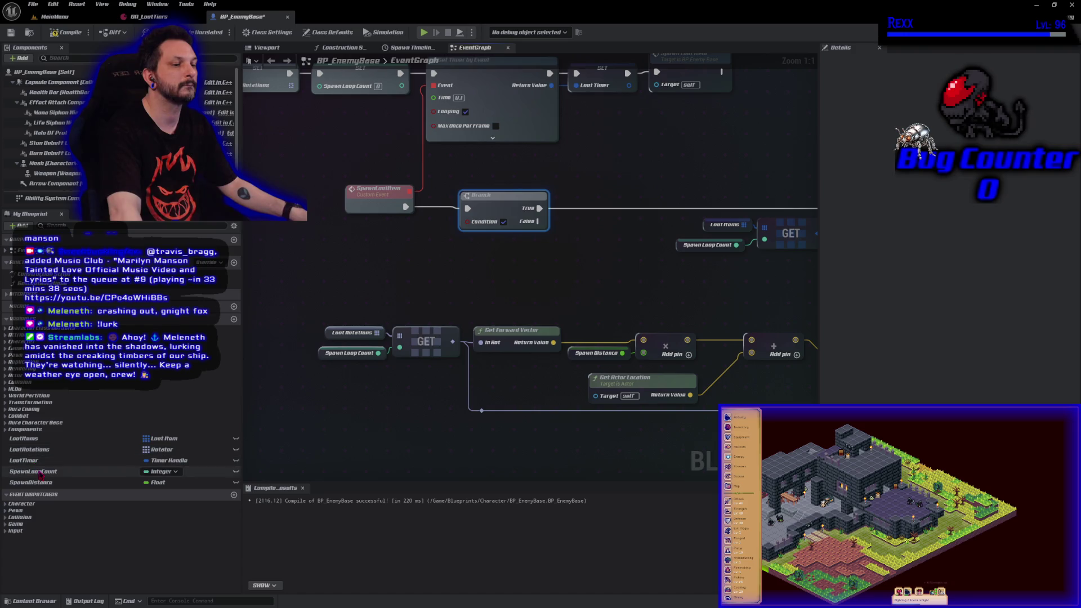
pyautogui.moveTo(39, 474)
pyautogui.mouseDown()
pyautogui.moveTo(313, 265)
pyautogui.moveTo(298, 240)
pyautogui.moveTo(417, 263)
pyautogui.moveTo(393, 258)
pyautogui.mouseUp()
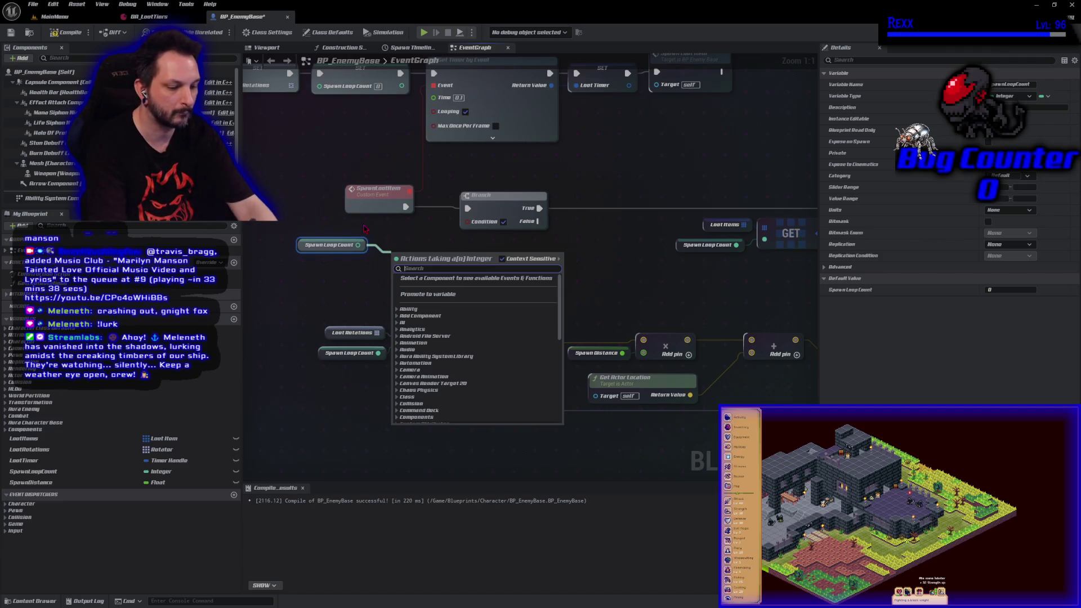
# - Compare Spawn Loop Count with '<' against the Length of a pasted Loot Items getter
pyautogui.write('random')
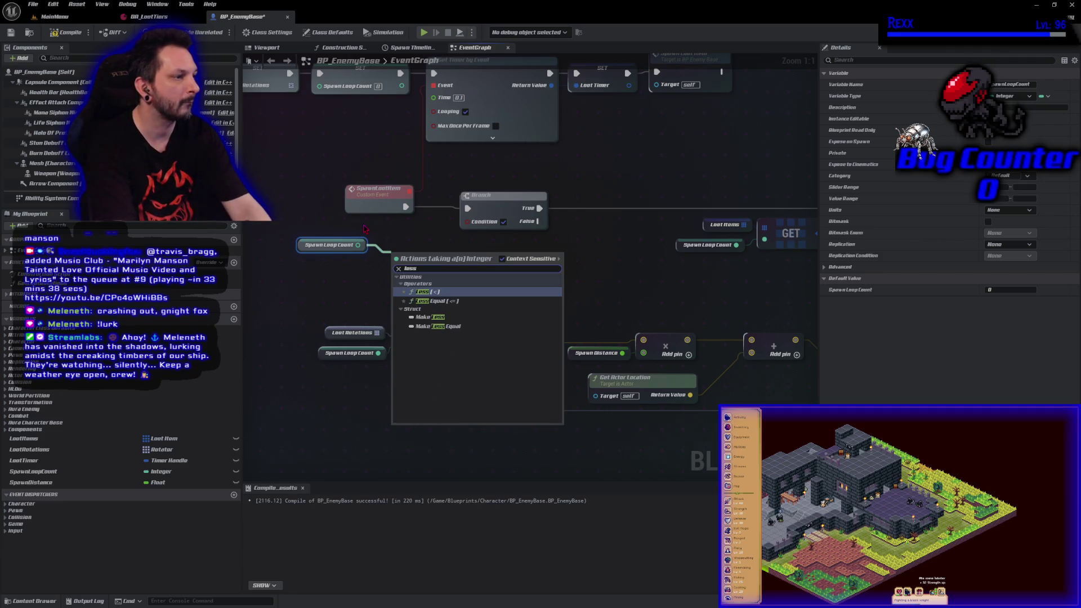
pyautogui.press('Escape')
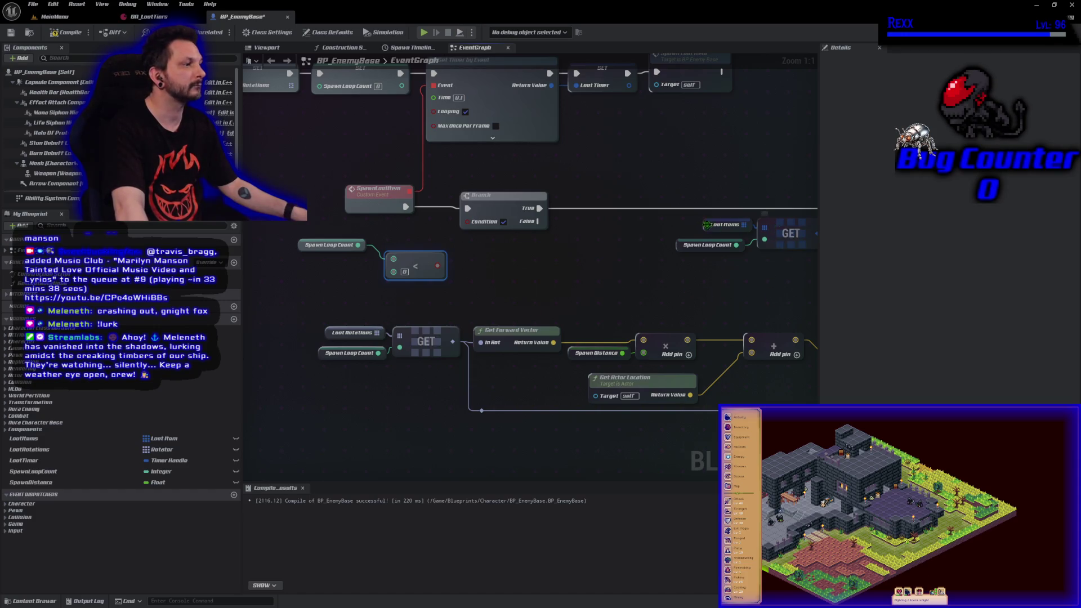
pyautogui.click(724, 225)
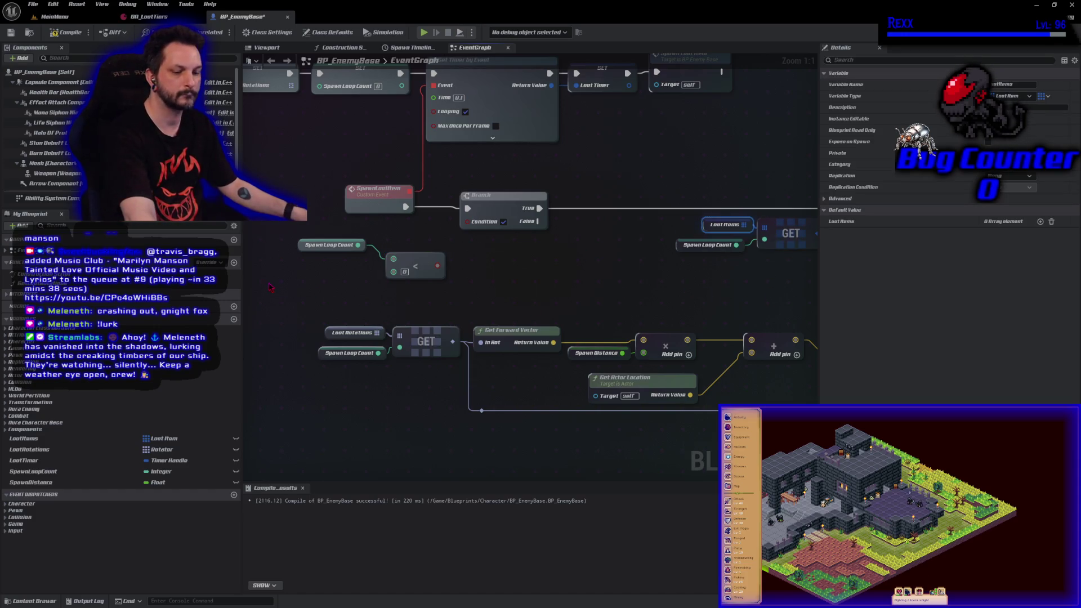
pyautogui.hotkey('ctrl', 'v')
pyautogui.moveTo(312, 286); pyautogui.dragTo(325, 291)
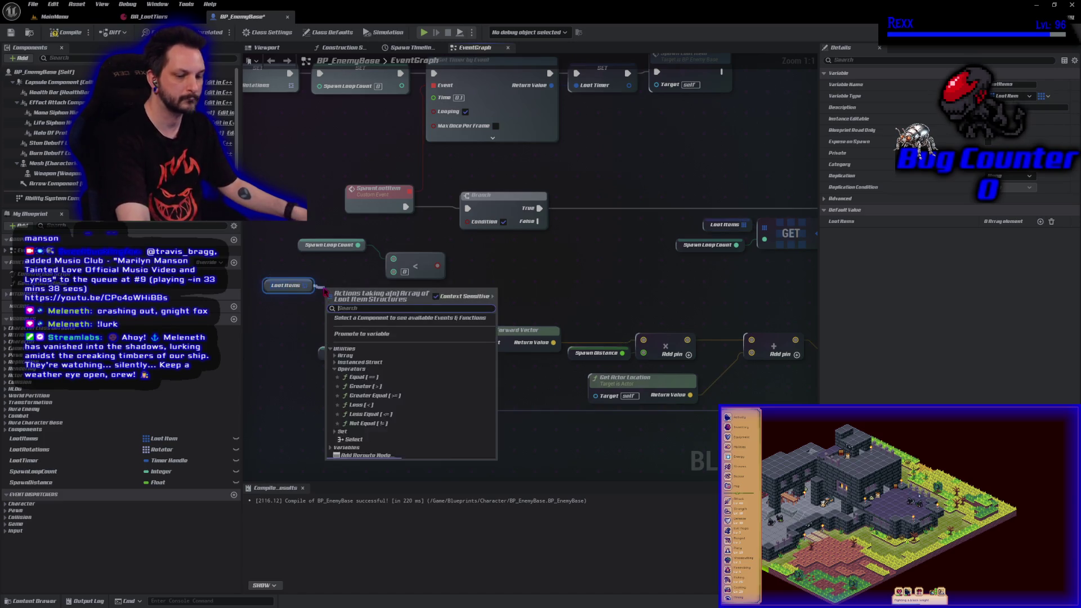
pyautogui.click(324, 292)
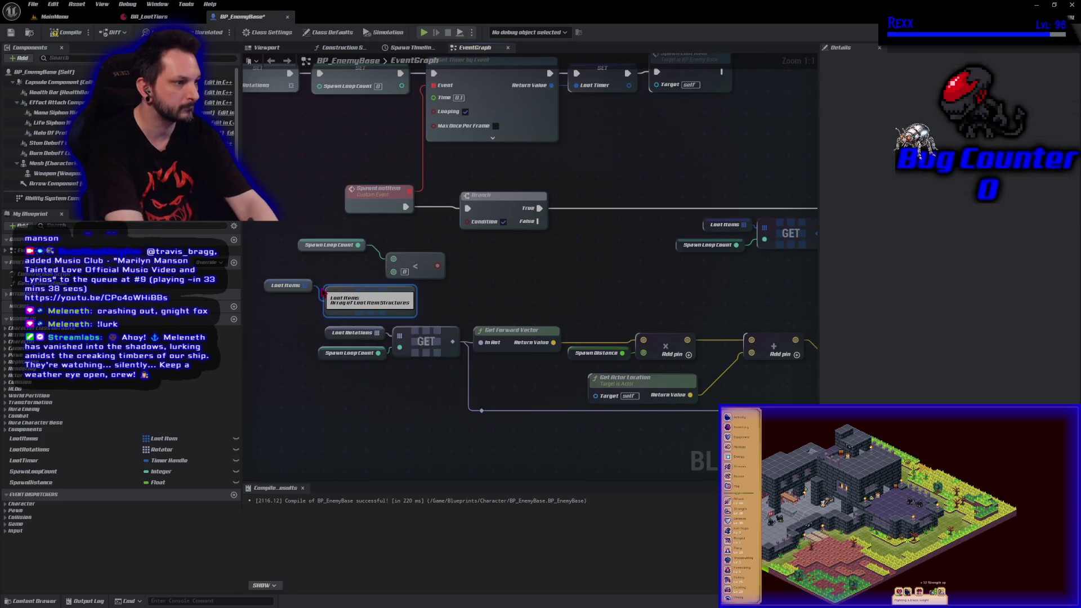
pyautogui.moveTo(408, 300)
pyautogui.mouseDown()
pyautogui.moveTo(394, 272)
pyautogui.moveTo(318, 281)
pyautogui.mouseUp()
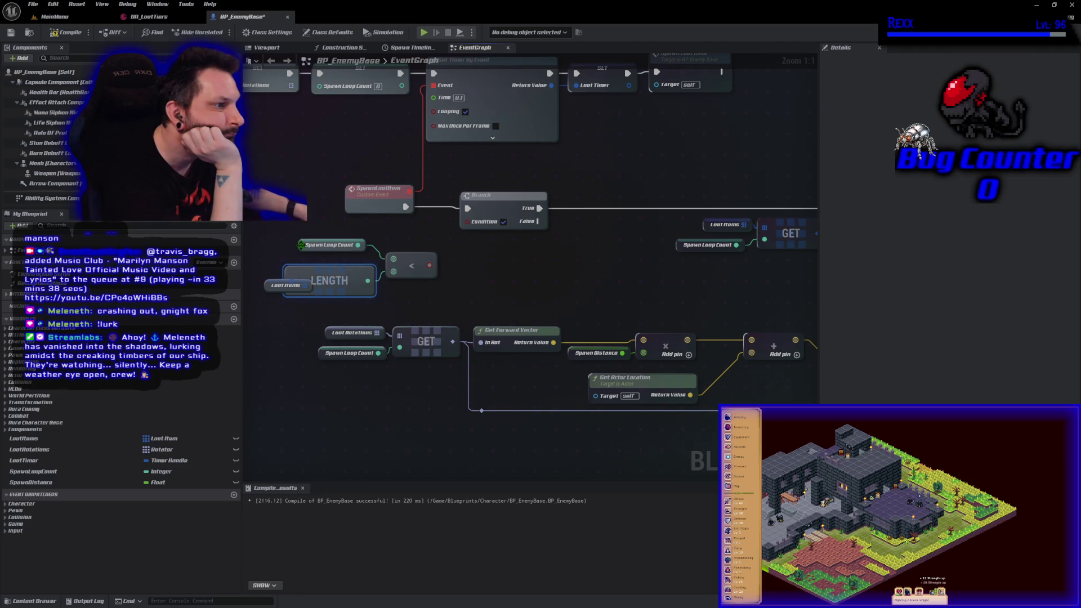
# - Arrange the nodes, feed the comparison into the Branch condition, and add the LootTimer variable
pyautogui.moveTo(301, 245); pyautogui.dragTo(302, 253)
pyautogui.moveTo(275, 312)
pyautogui.mouseDown()
pyautogui.moveTo(338, 337)
pyautogui.moveTo(296, 314)
pyautogui.mouseUp()
pyautogui.moveTo(493, 289); pyautogui.dragTo(530, 246)
pyautogui.moveTo(548, 295)
pyautogui.mouseDown()
pyautogui.moveTo(480, 287)
pyautogui.moveTo(515, 278)
pyautogui.mouseUp()
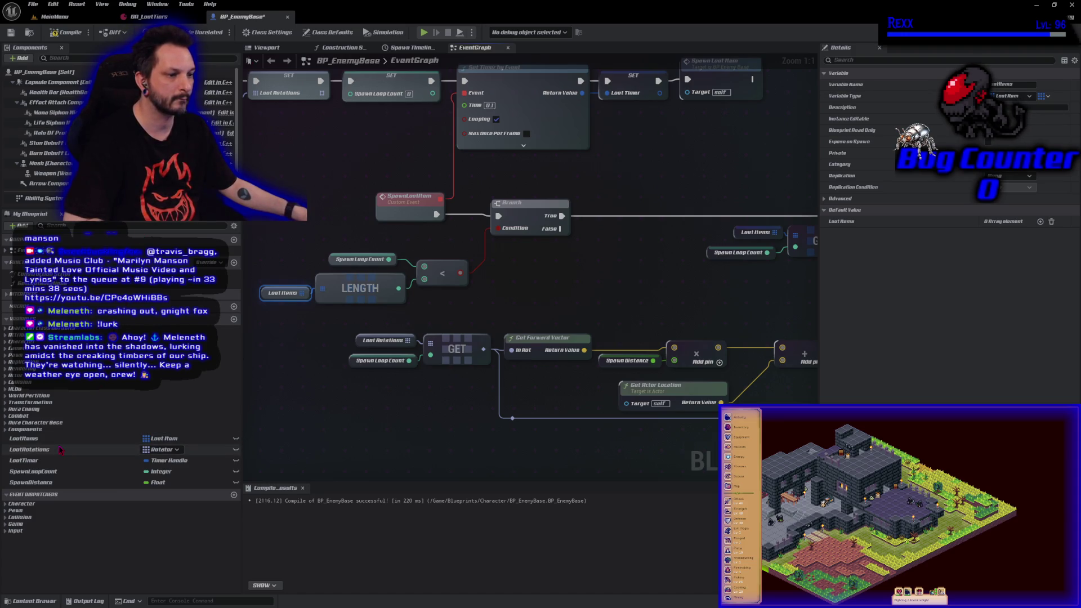
pyautogui.moveTo(54, 459)
pyautogui.mouseDown()
pyautogui.moveTo(225, 448)
pyautogui.moveTo(585, 310)
pyautogui.moveTo(534, 258)
pyautogui.moveTo(605, 269)
pyautogui.moveTo(594, 266)
pyautogui.mouseUp()
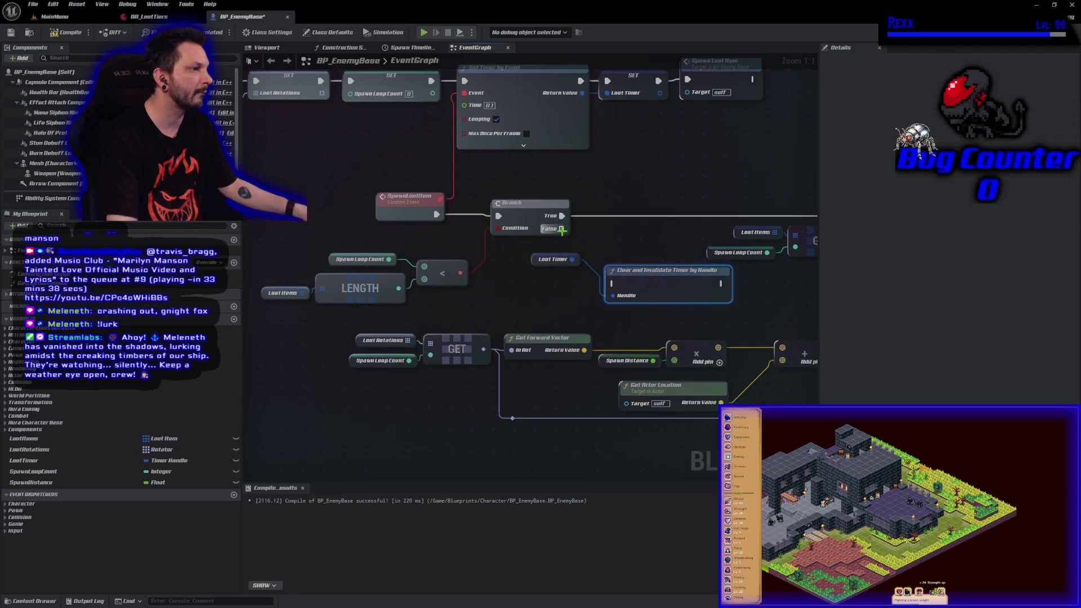
# - Connect Branch False to Clear and Invalidate Timer by Handle with Loot Timer, then compile
pyautogui.moveTo(562, 230); pyautogui.dragTo(614, 283)
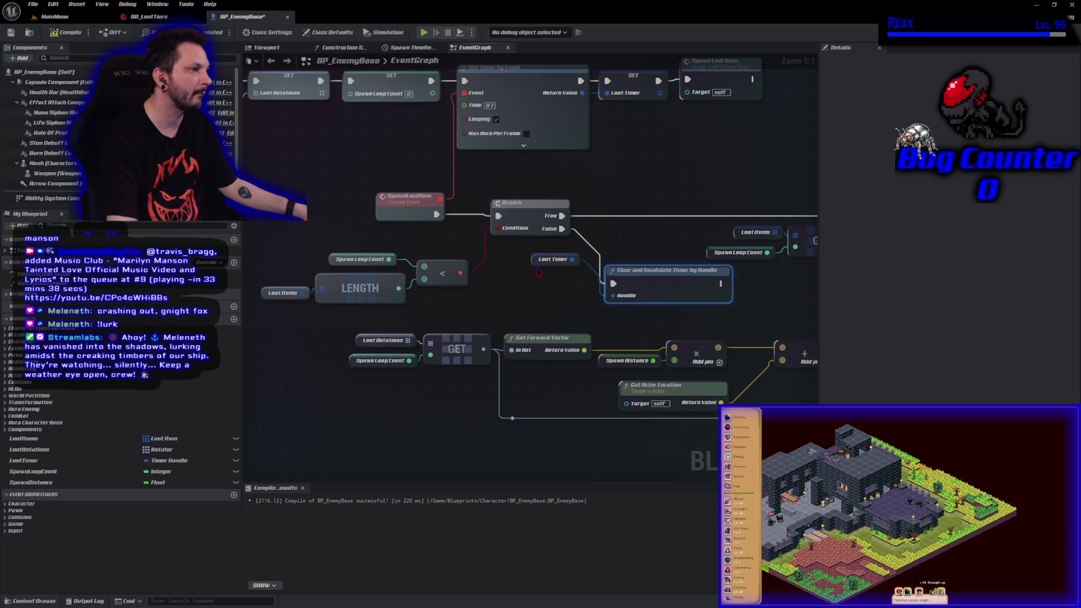
pyautogui.moveTo(536, 264); pyautogui.dragTo(549, 304)
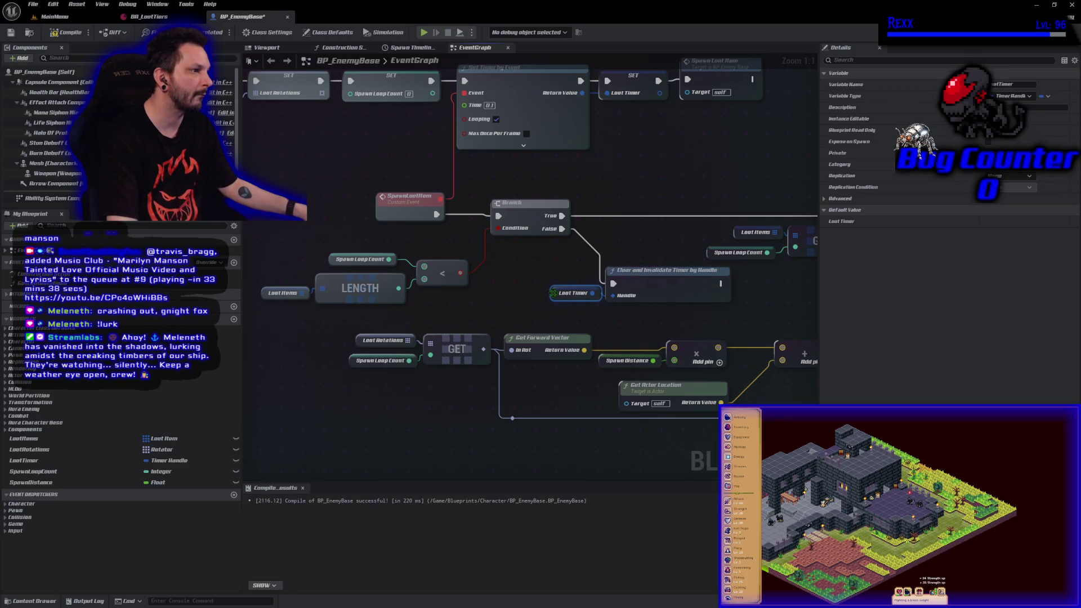
pyautogui.keyDown('shift'); pyautogui.click(650, 288); pyautogui.keyUp('shift')
pyautogui.moveTo(651, 288); pyautogui.dragTo(630, 291)
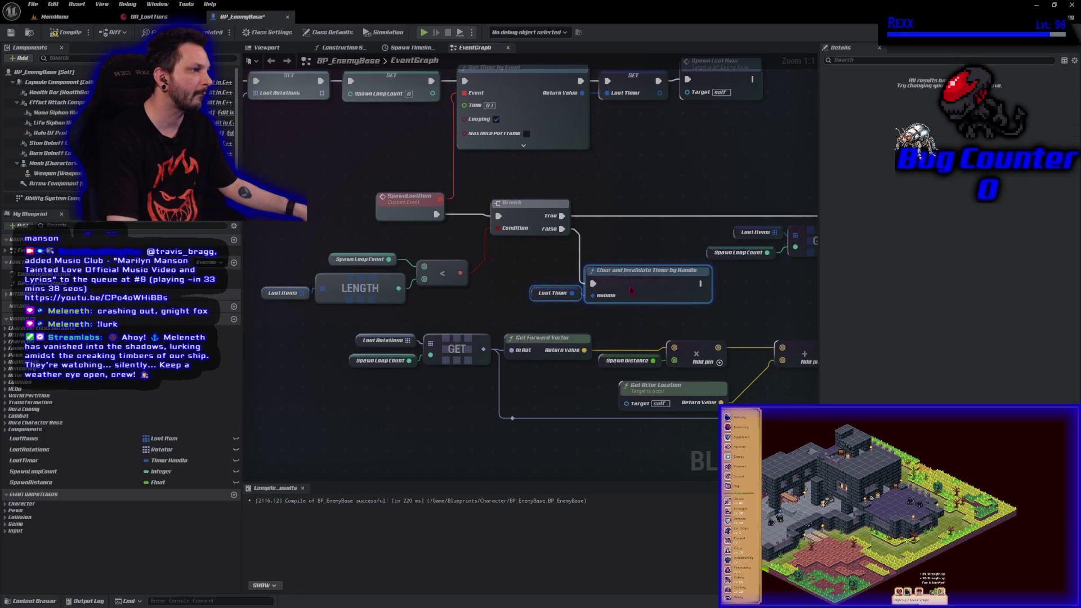
pyautogui.scroll(-2, 543, 305)
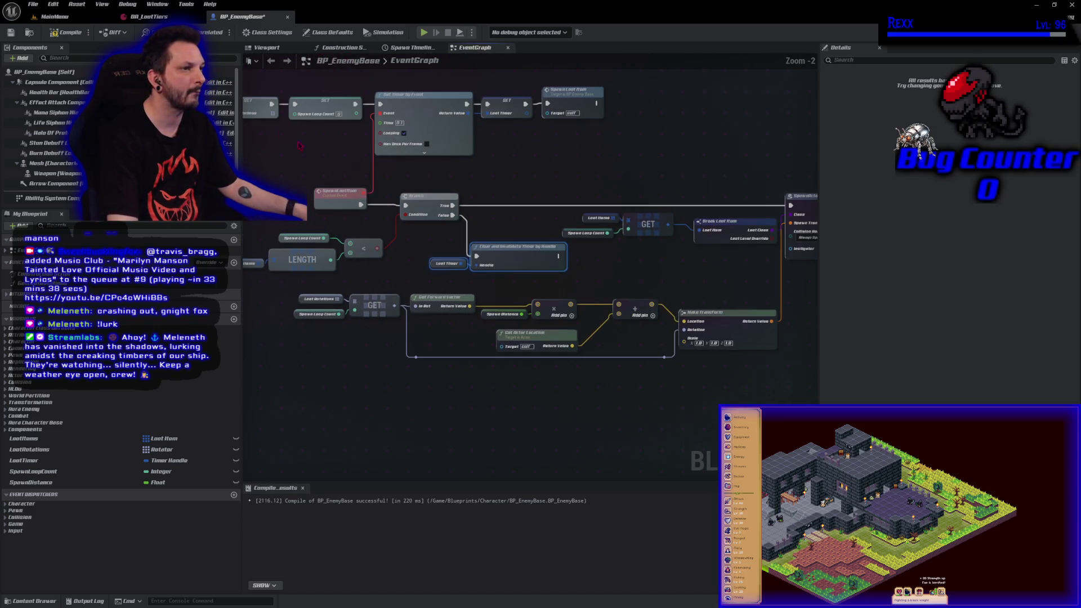
pyautogui.press('F7')
pyautogui.click(335, 397)
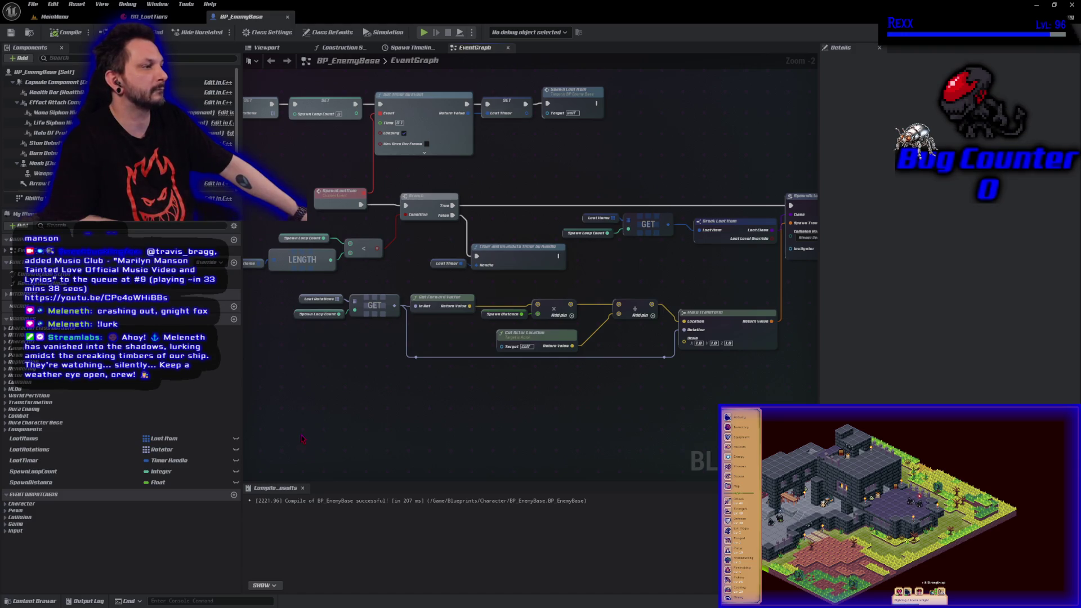
pyautogui.moveTo(301, 434); pyautogui.dragTo(710, 292)
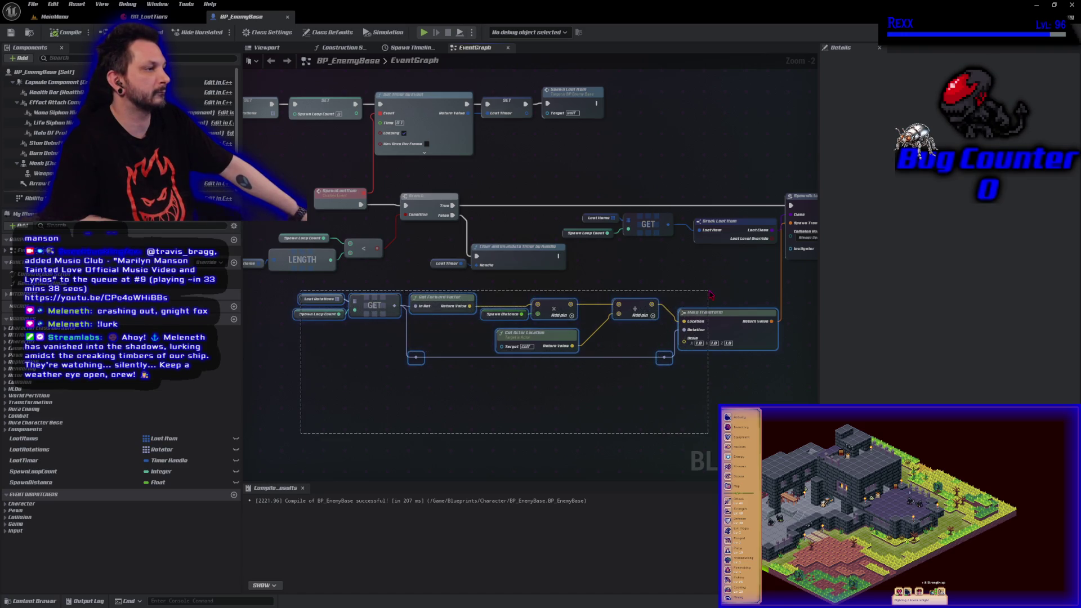
# - Collapse the selected transform nodes into a function named Get Loot Transform and mark it Pure
pyautogui.rightClick(727, 336)
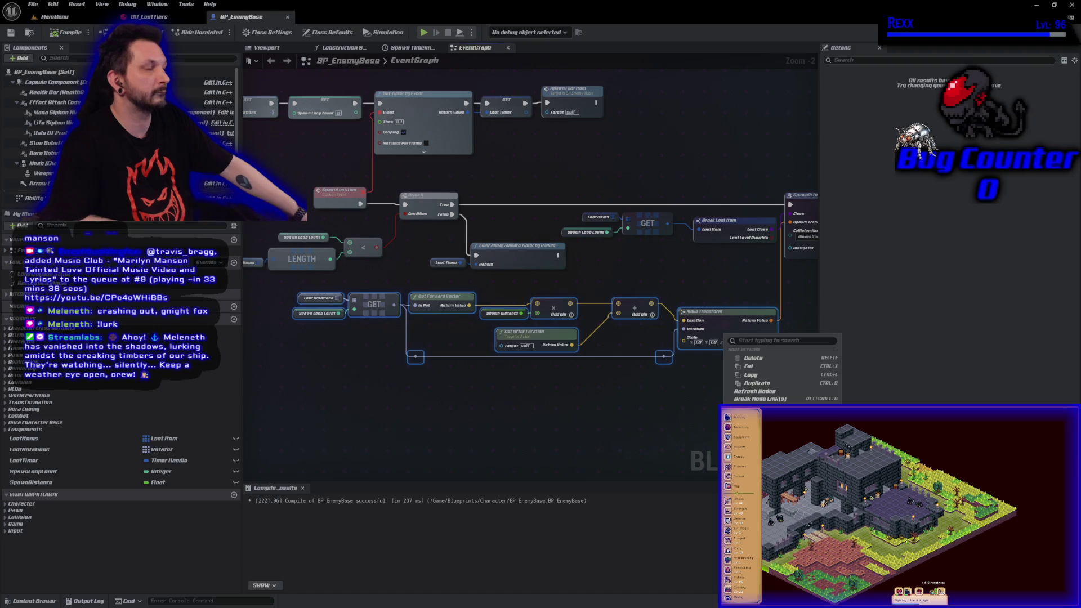
pyautogui.click(757, 434)
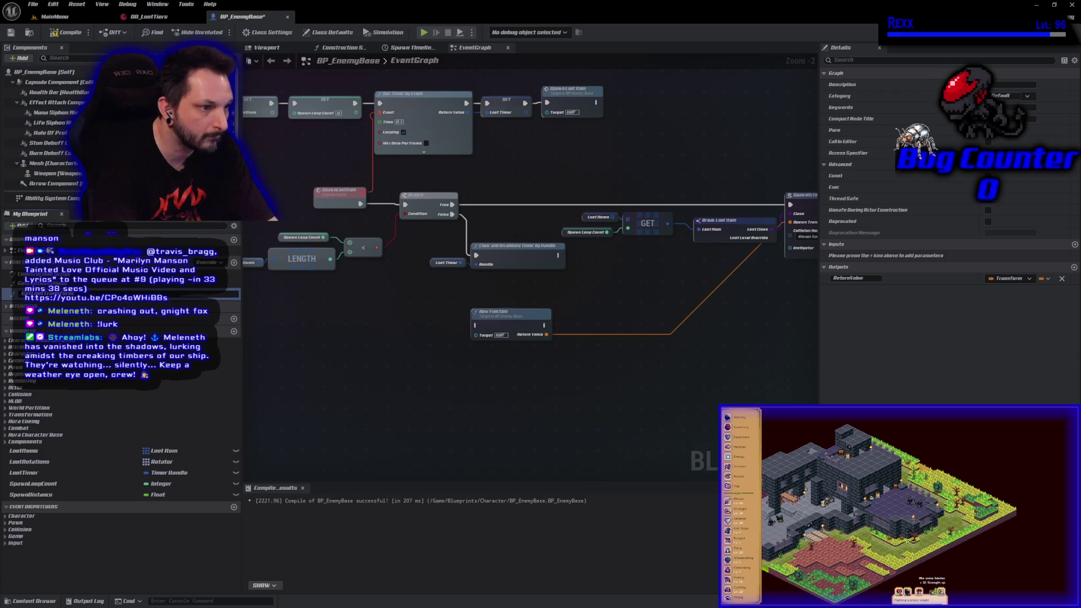
pyautogui.press('Return')
pyautogui.press('F7')
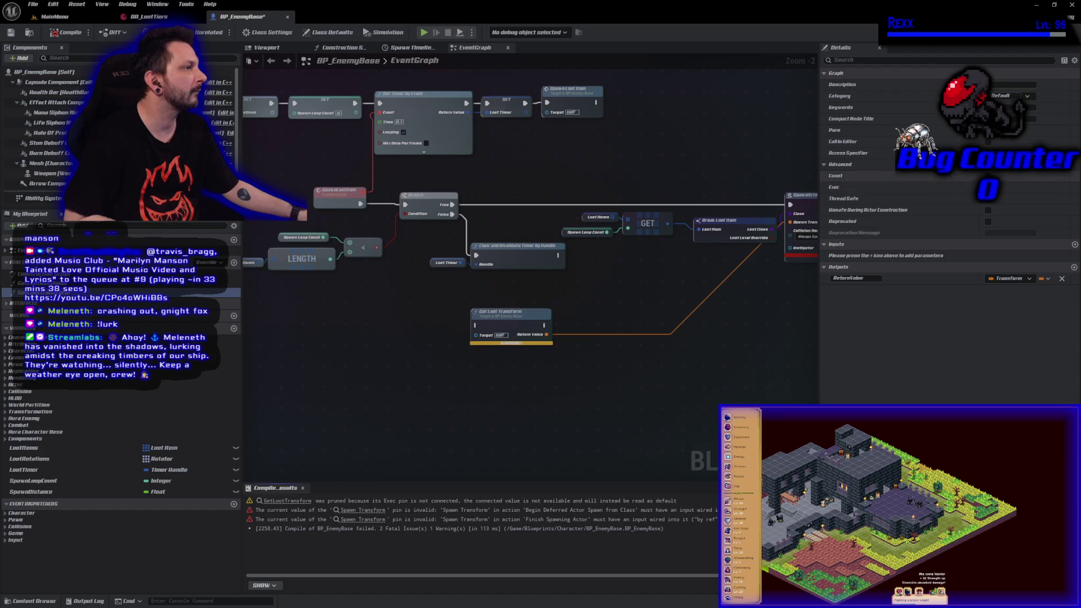
pyautogui.click(988, 130)
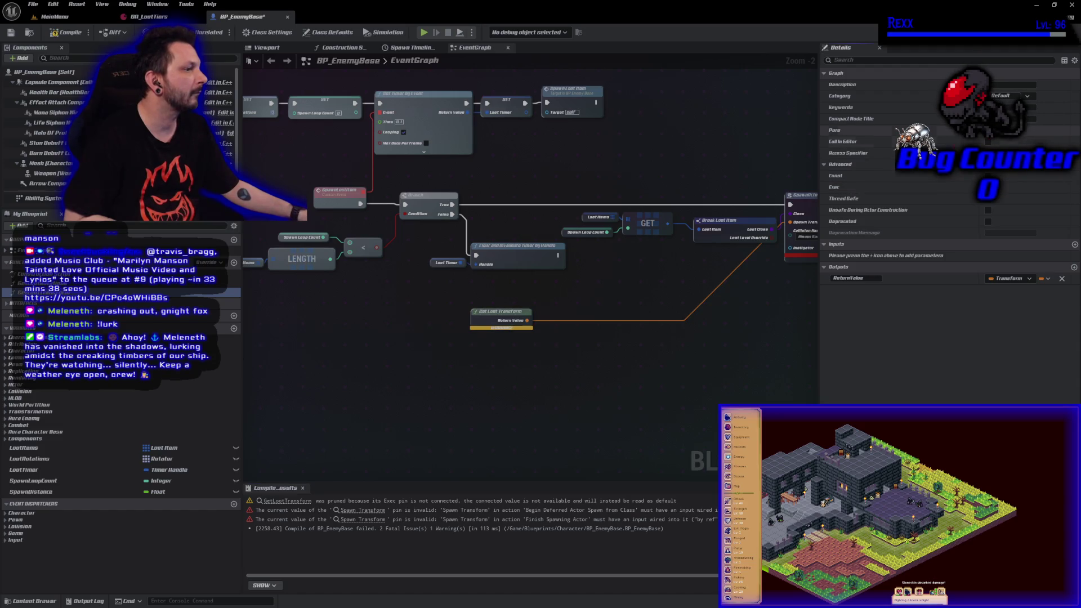
# - Compile, place Get Loot Transform beside the spawn node, and save BP_EnemyBase
pyautogui.click(63, 35)
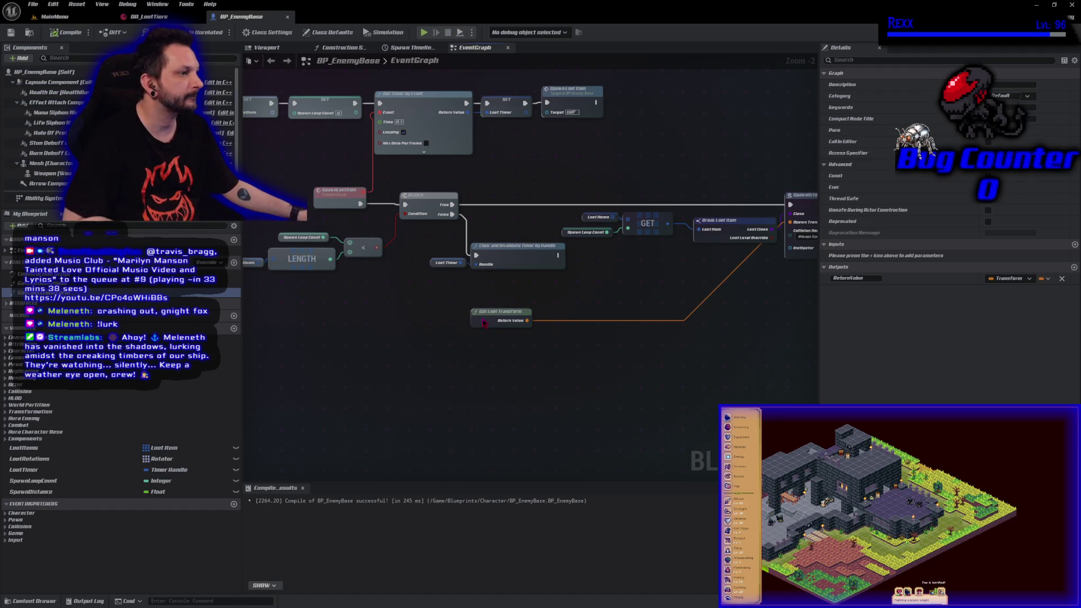
pyautogui.moveTo(483, 323)
pyautogui.mouseDown()
pyautogui.moveTo(653, 299)
pyautogui.moveTo(722, 264)
pyautogui.mouseUp()
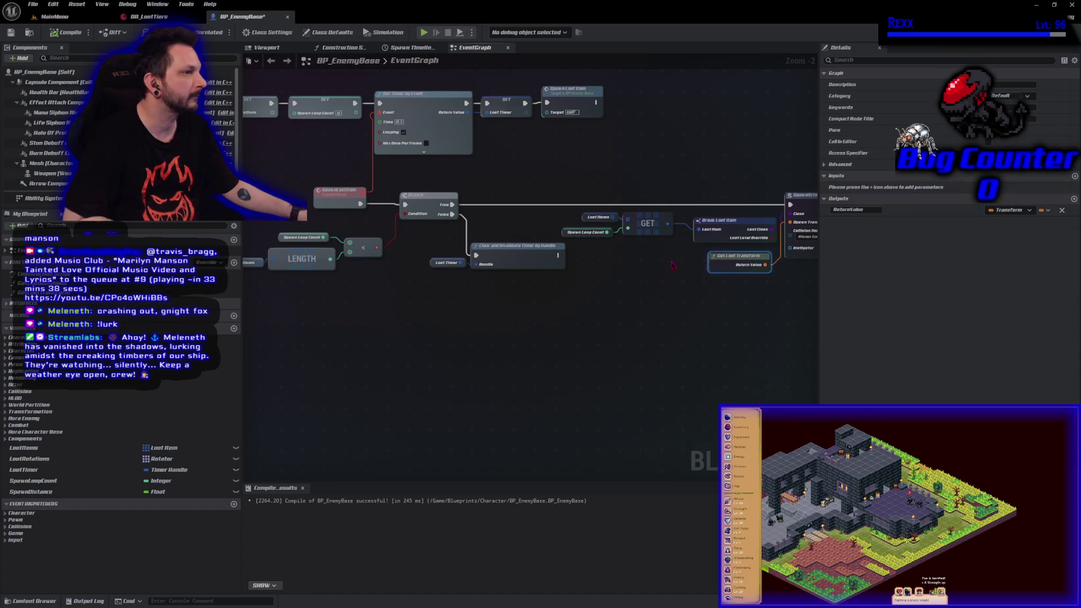
pyautogui.moveTo(738, 224); pyautogui.dragTo(725, 214)
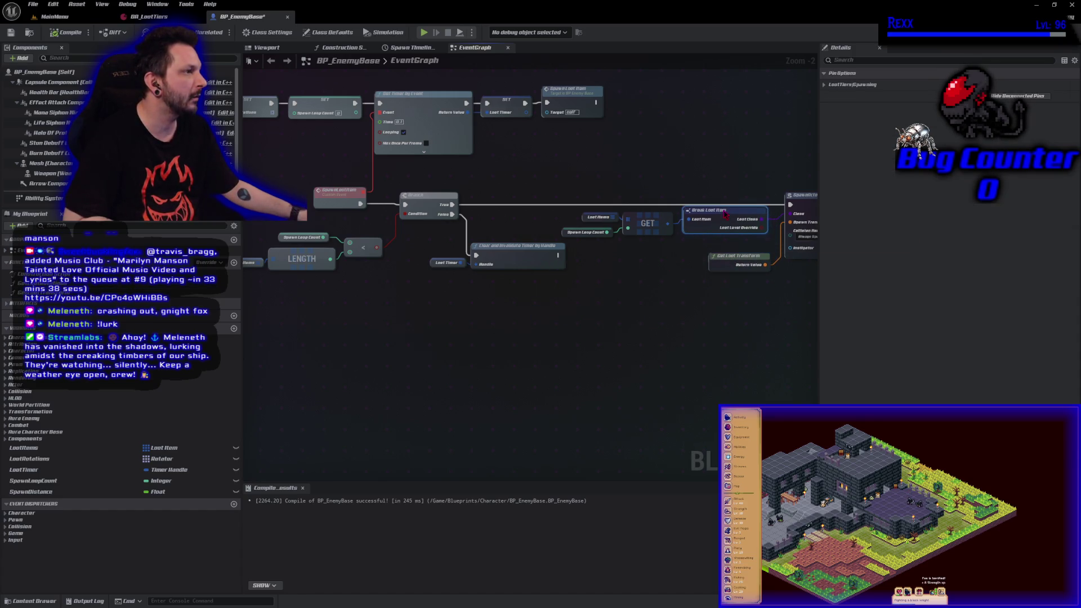
pyautogui.click(634, 318)
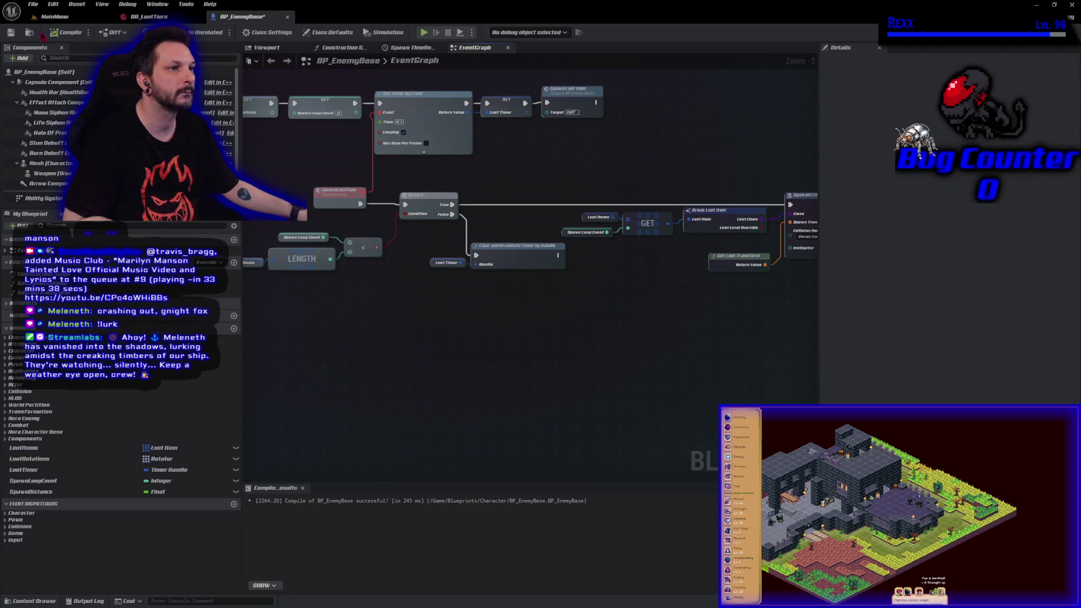
pyautogui.click(12, 32)
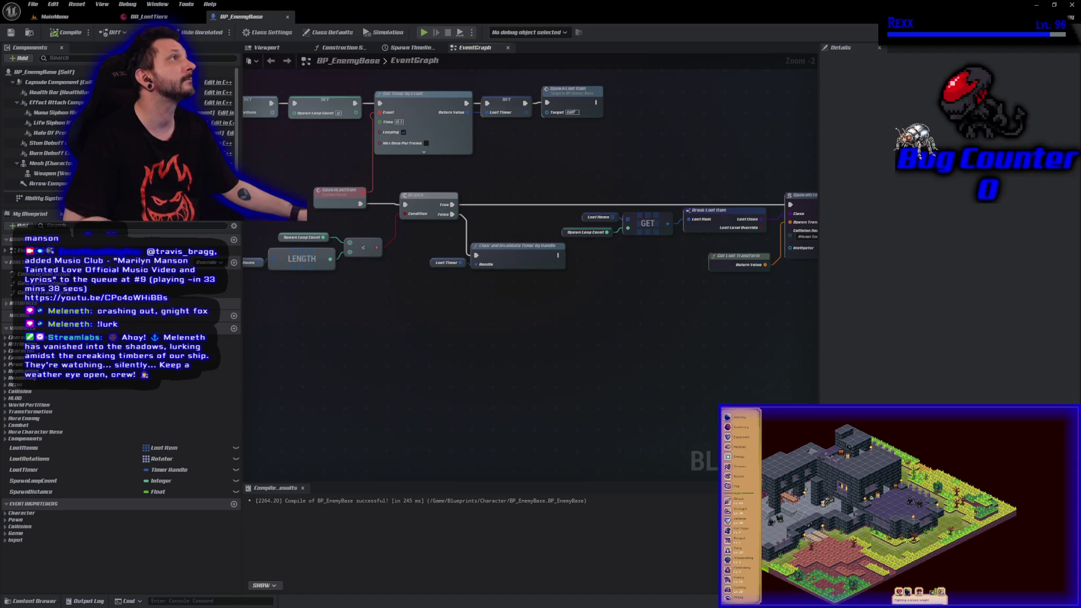
# - Inspect the Get Loot Transform function graph, then return to the EventGraph and select it
pyautogui.moveTo(591, 308)
pyautogui.mouseDown()
pyautogui.moveTo(500, 292)
pyautogui.moveTo(513, 289)
pyautogui.mouseUp()
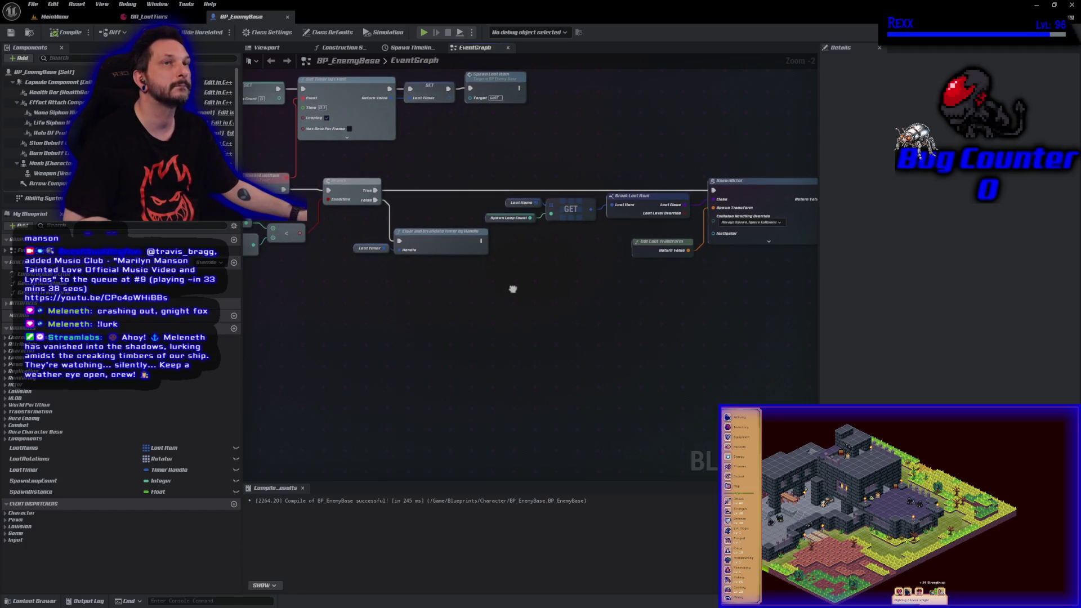
pyautogui.doubleClick(645, 250)
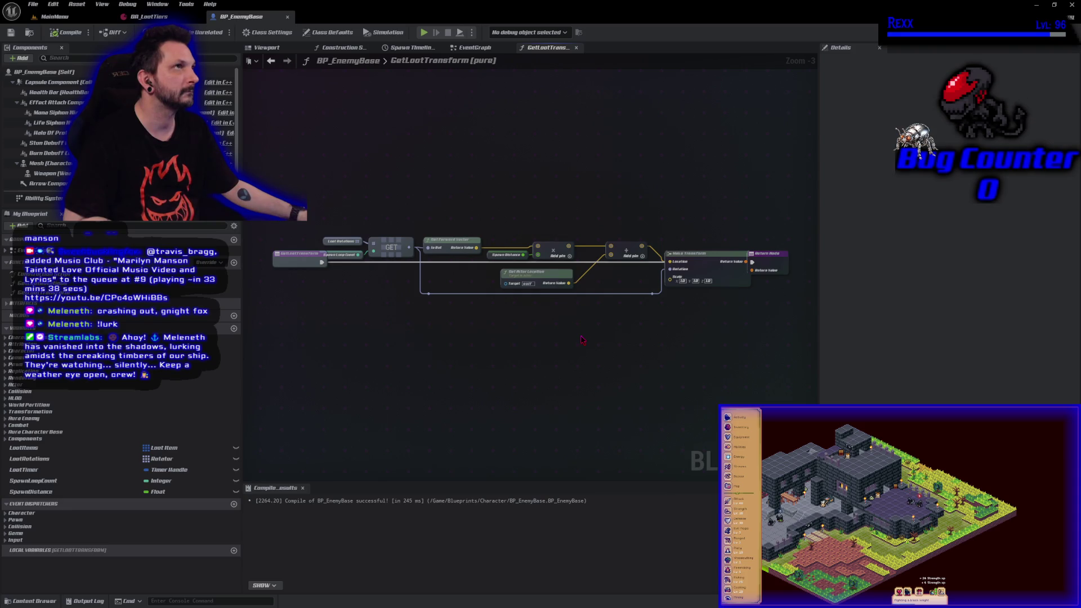
pyautogui.hotkey('alt', 'Left')
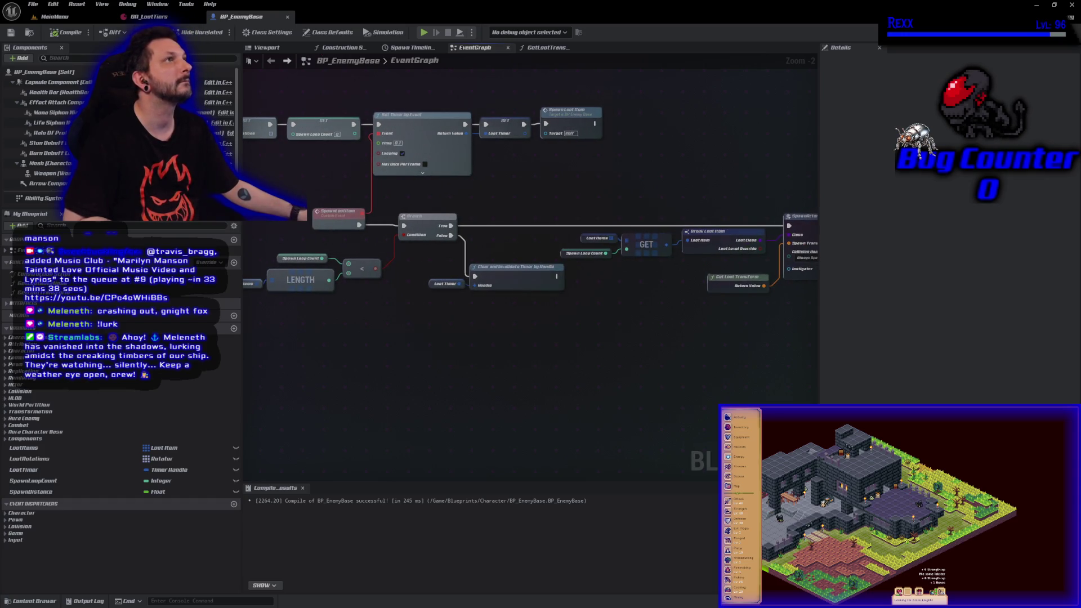
pyautogui.click(712, 283)
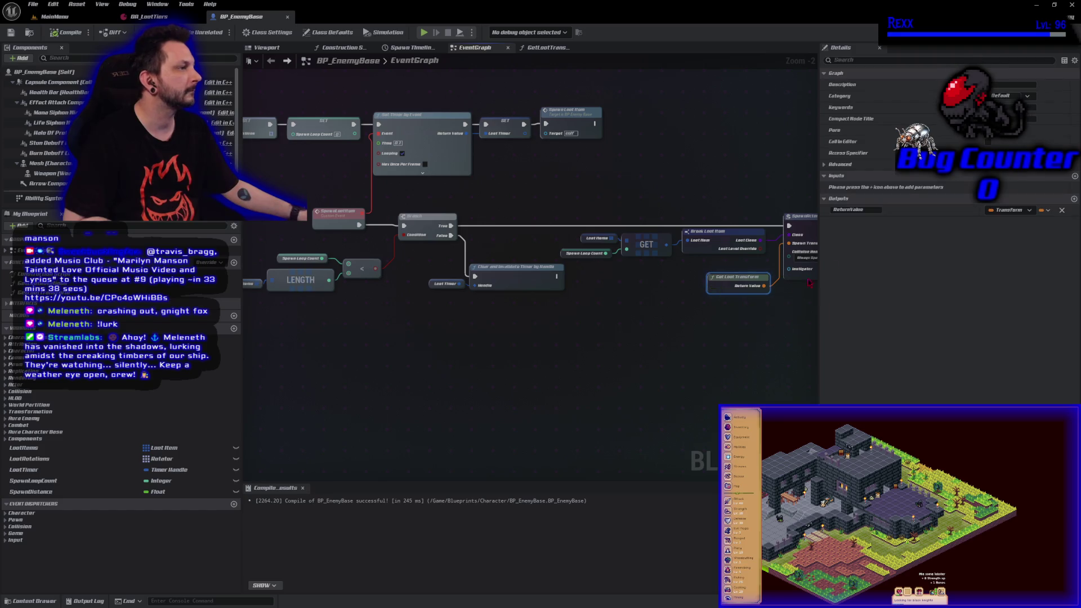
# - Rename the function's return value to SpawnTransform and compile the blueprint
pyautogui.click(848, 209)
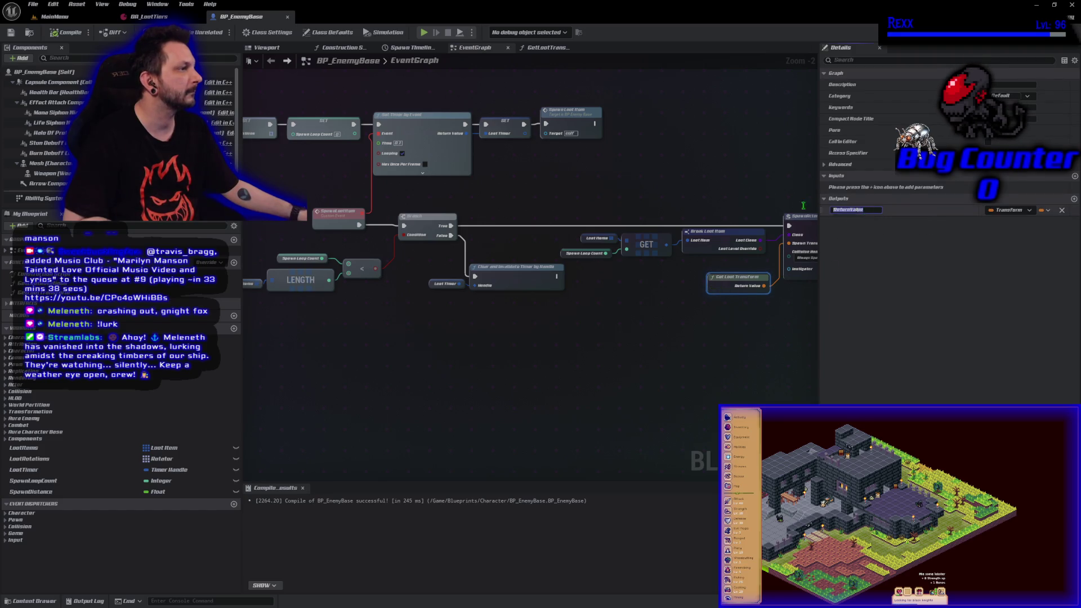
pyautogui.write('Spawn')
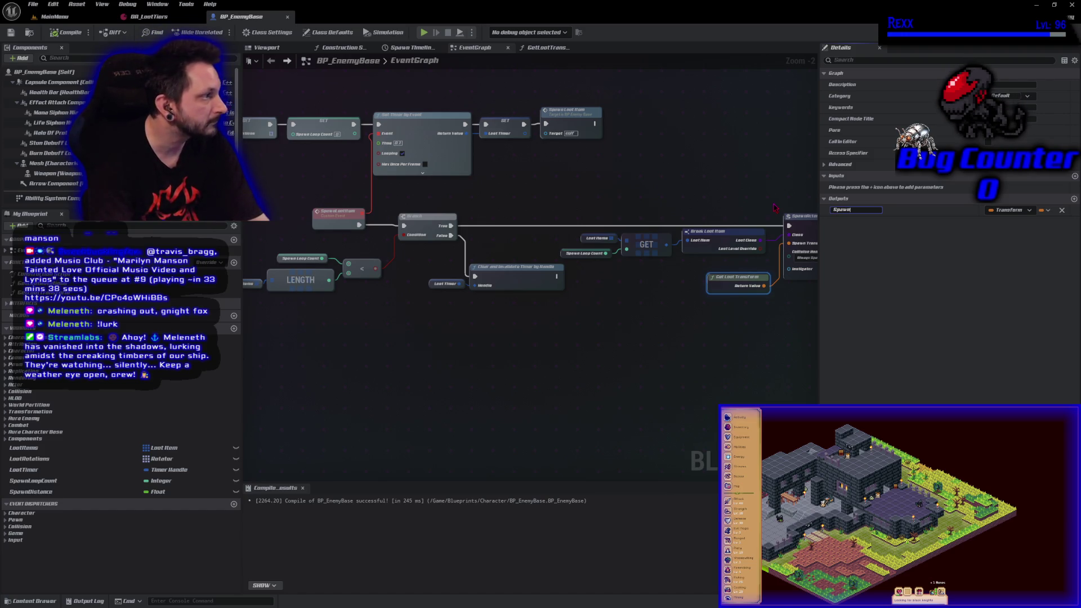
pyautogui.write('Transfor')
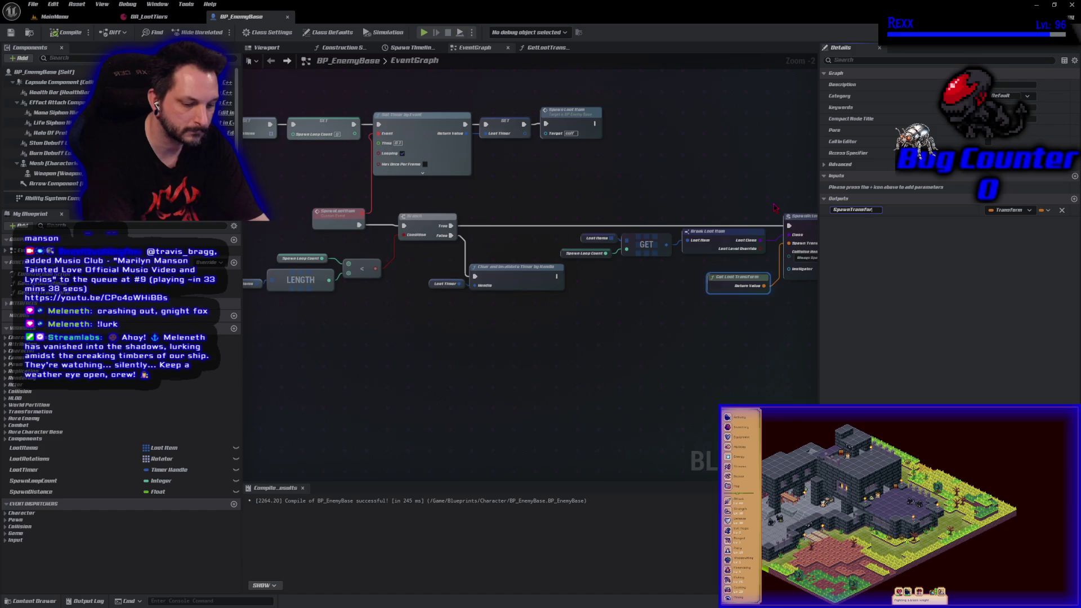
pyautogui.write('m')
pyautogui.press('Return')
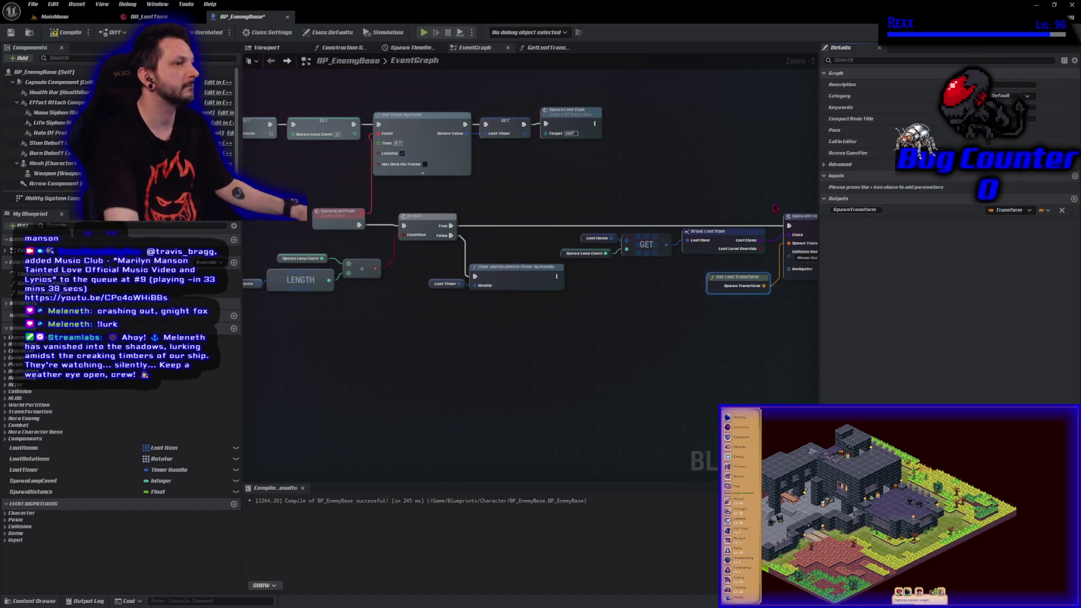
pyautogui.click(59, 33)
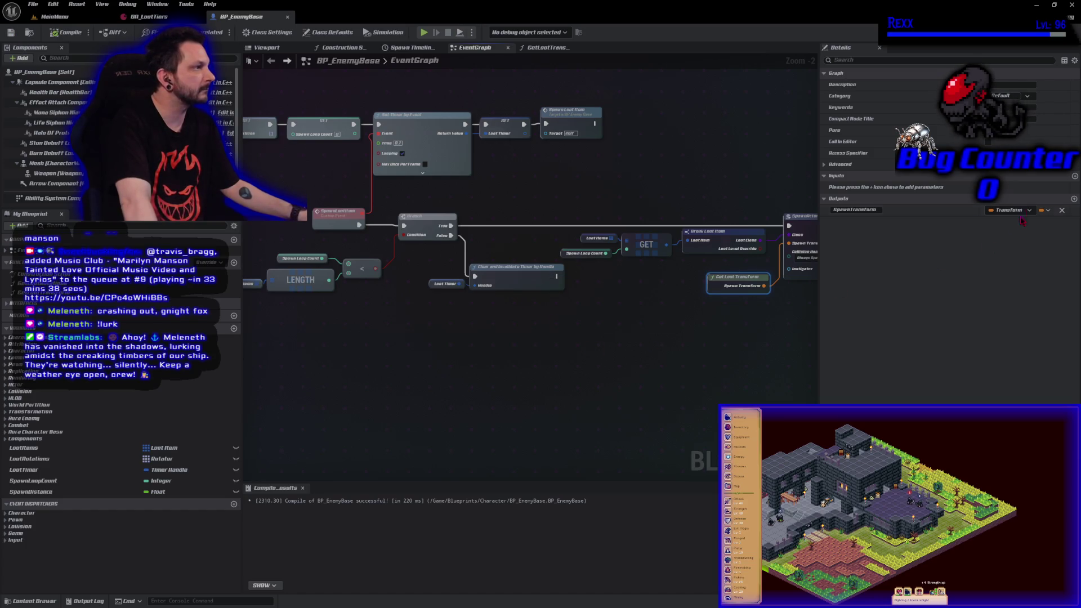
# - Add a new function input parameter, set its type to Integer, and name it LoopCount
pyautogui.click(879, 176)
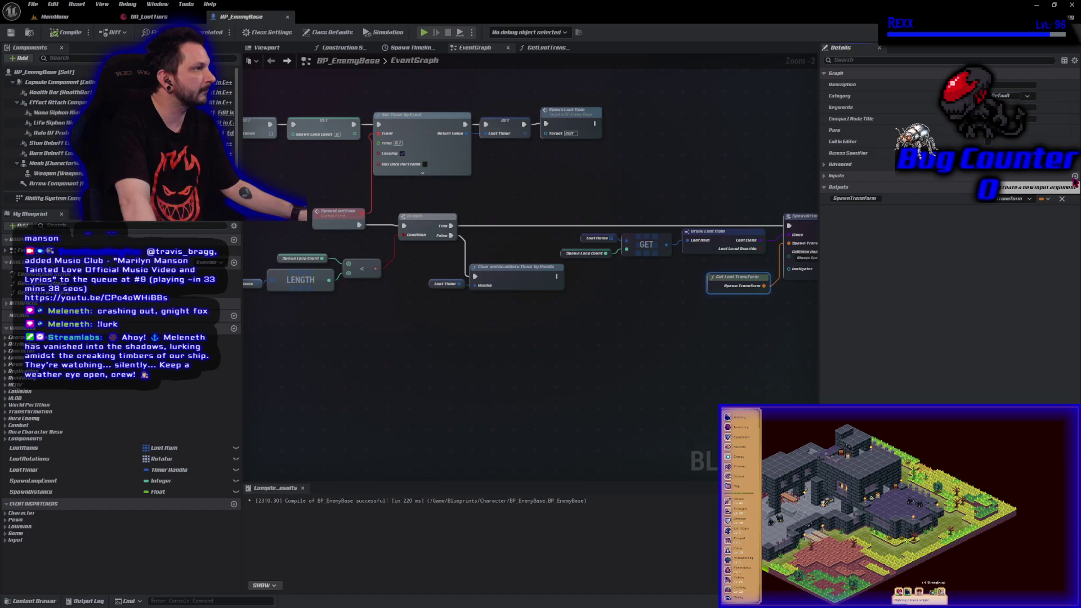
pyautogui.click(874, 188)
pyautogui.click(854, 176)
pyautogui.click(890, 199)
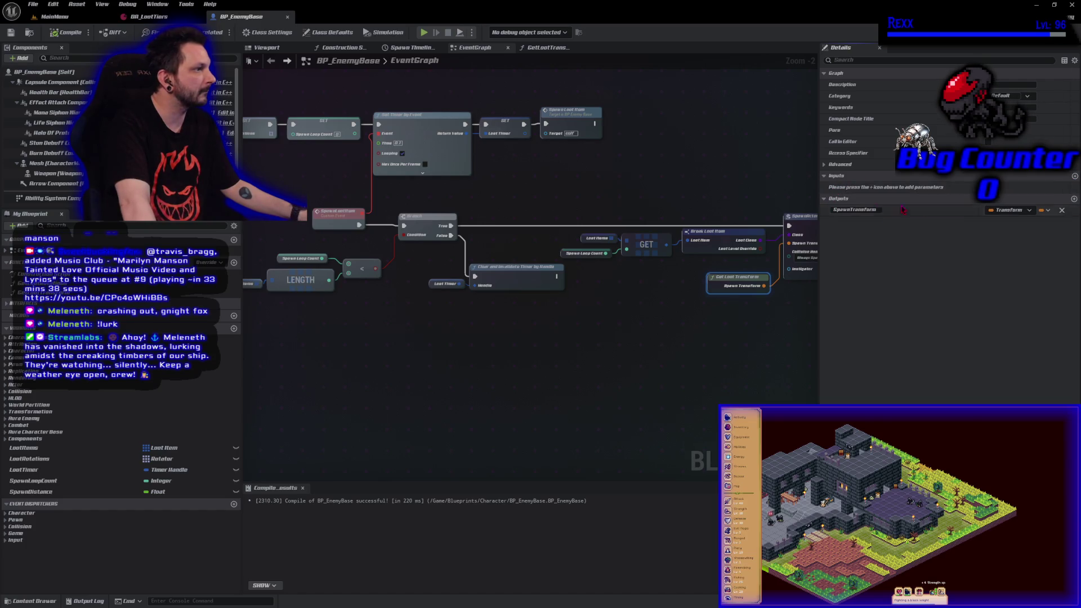
pyautogui.click(1075, 176)
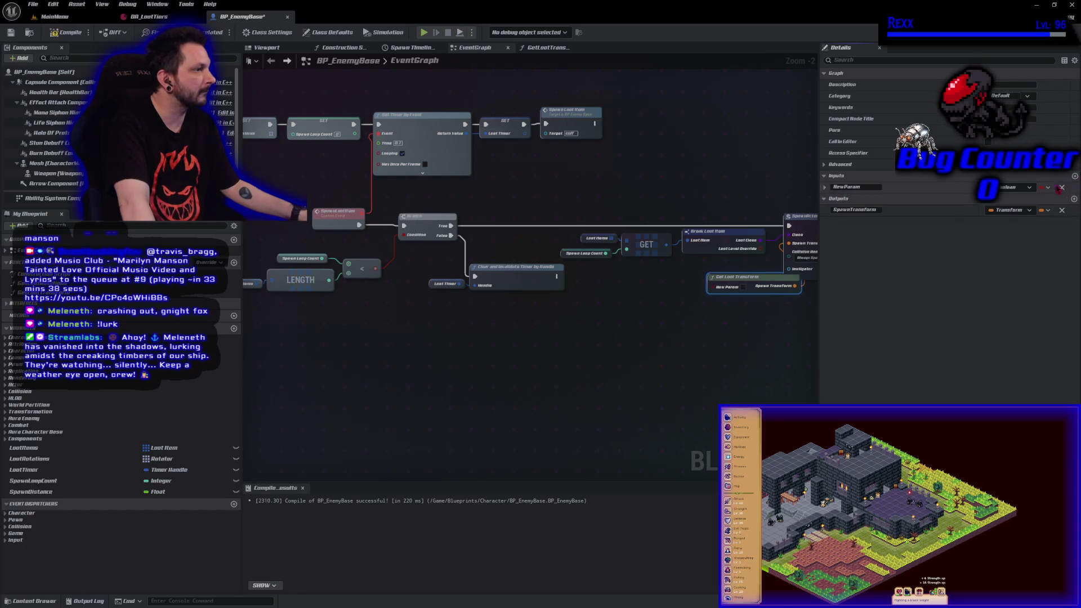
pyautogui.moveTo(763, 282); pyautogui.dragTo(717, 282)
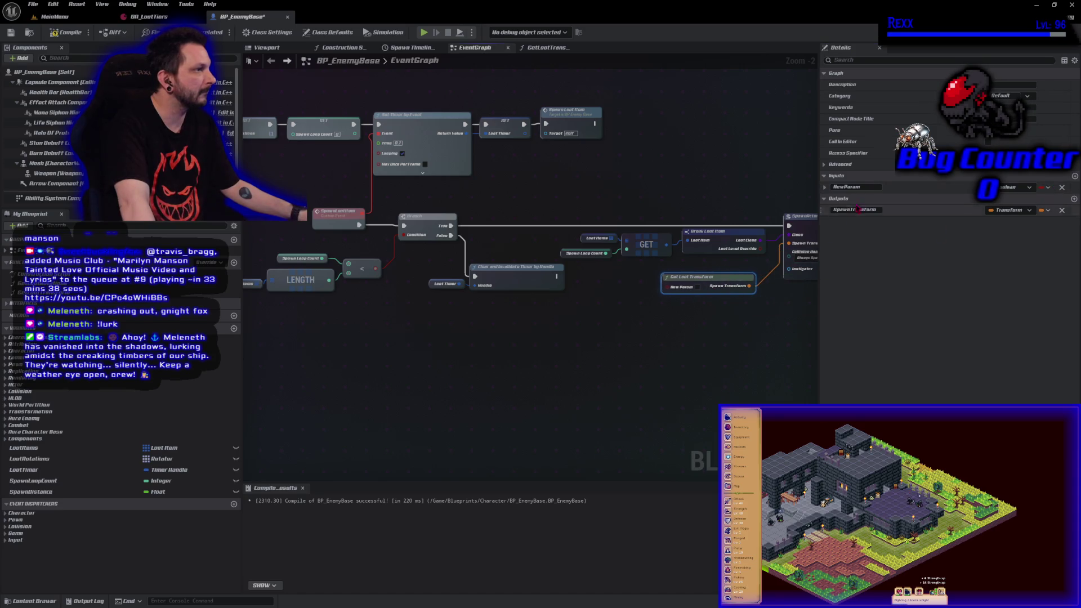
pyautogui.click(1024, 191)
pyautogui.click(1014, 233)
pyautogui.click(869, 186)
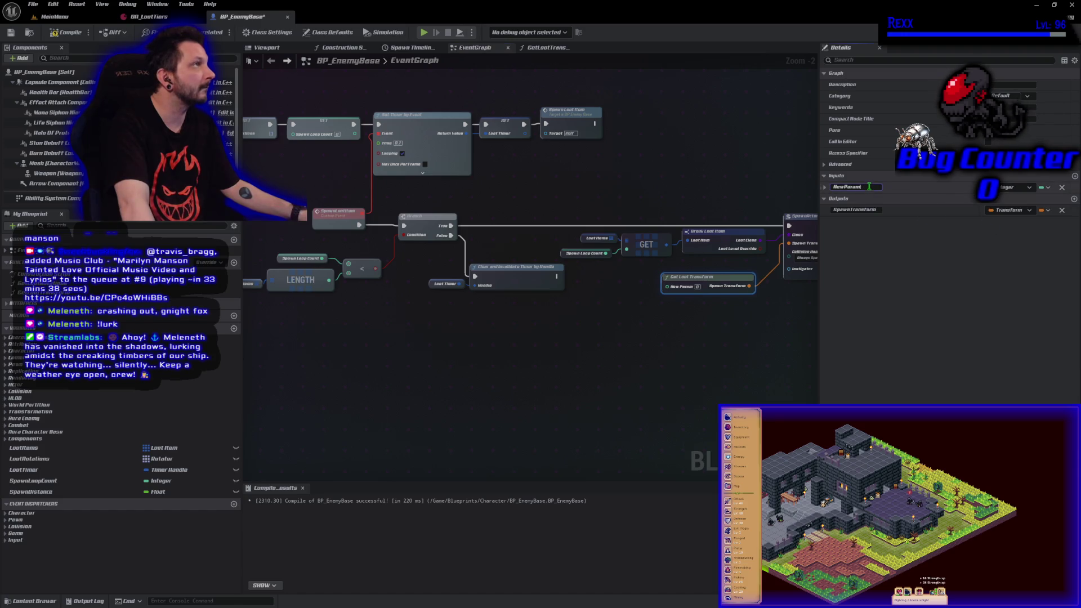
pyautogui.write('L')
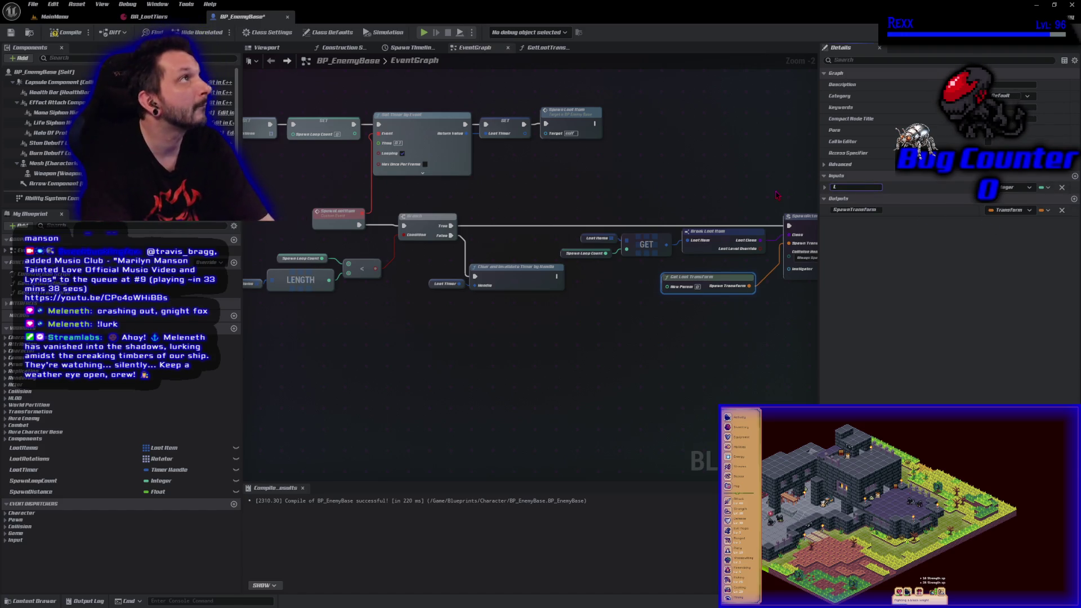
pyautogui.write('oopCount')
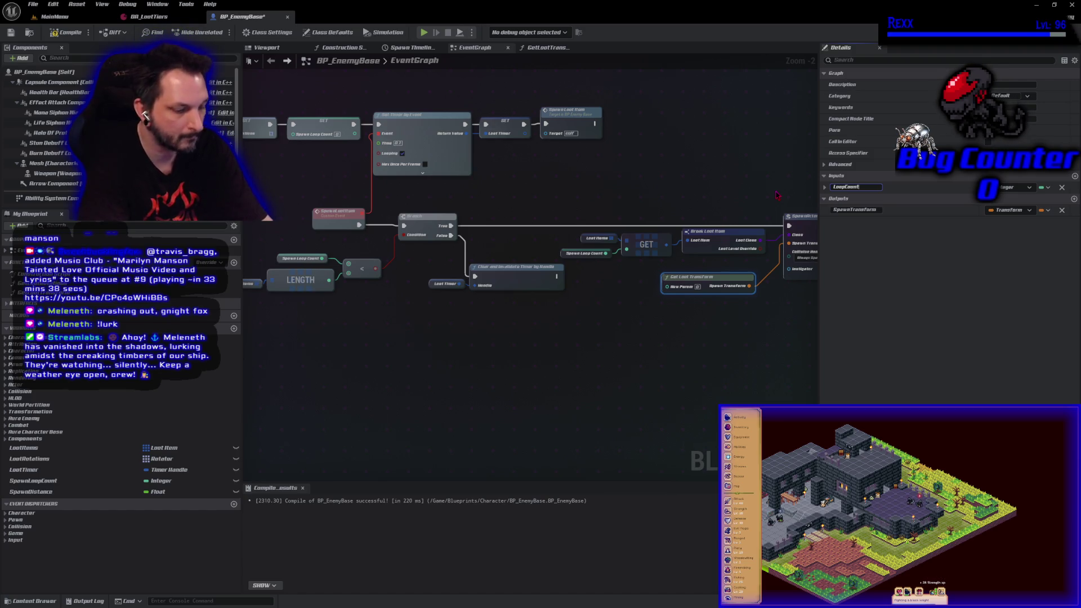
pyautogui.press('Return')
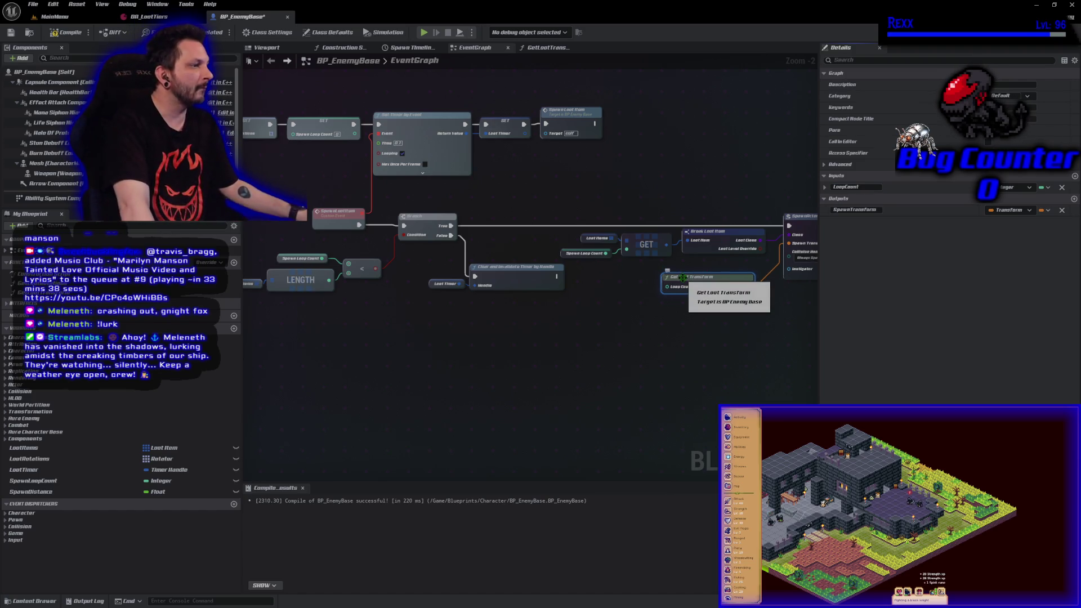
# - Inside GetLootTransform, delete the Spawn Loop Count getter, wire Loop Count into the GET index, and compile
pyautogui.doubleClick(683, 278)
pyautogui.click(270, 268)
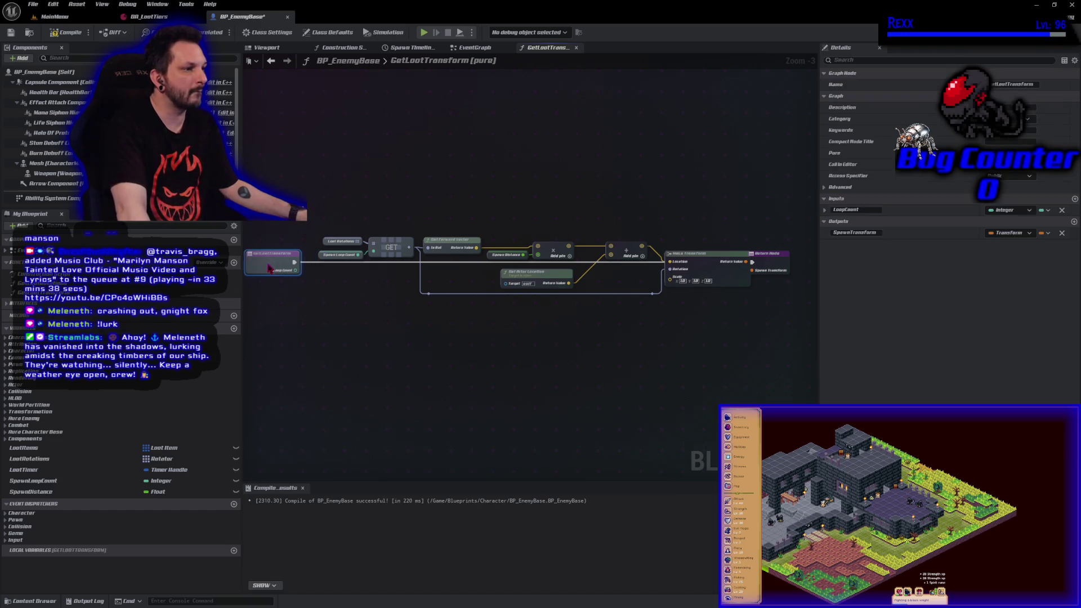
pyautogui.moveTo(270, 268); pyautogui.dragTo(271, 264)
pyautogui.click(327, 254)
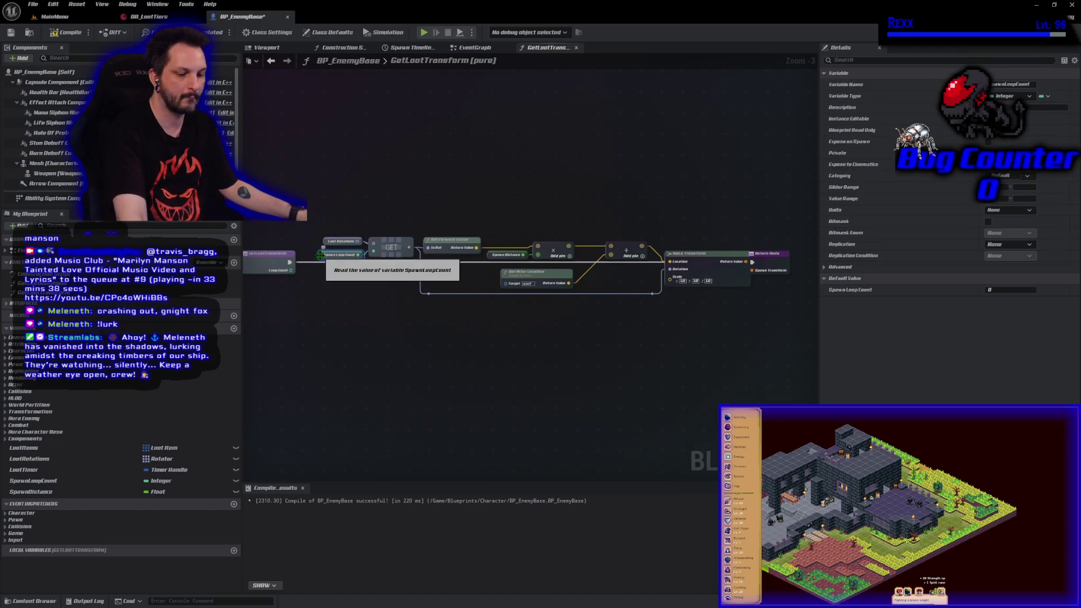
pyautogui.press('Delete')
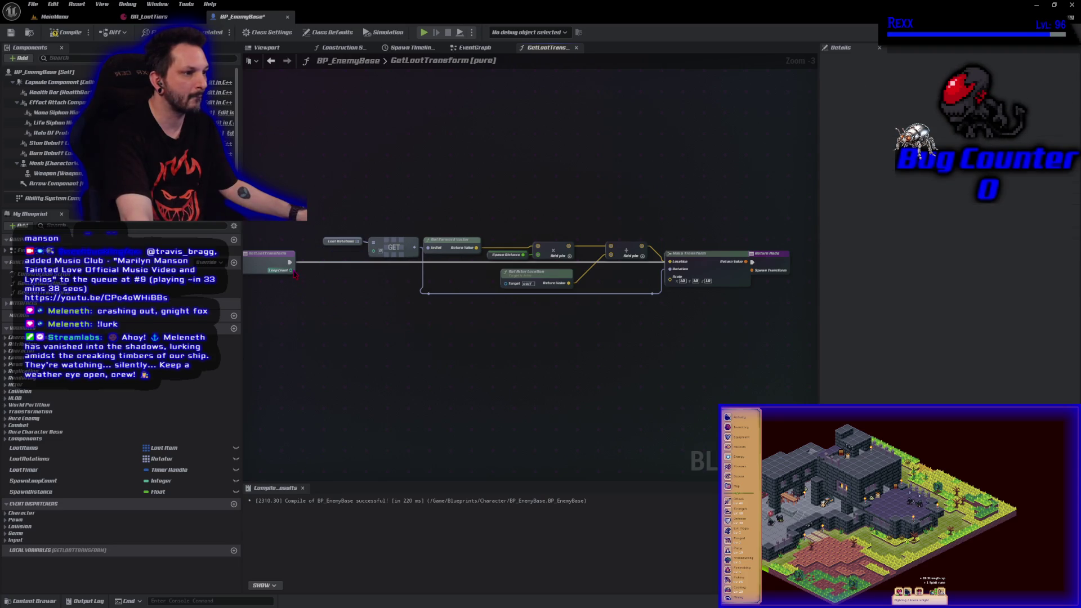
pyautogui.moveTo(294, 274)
pyautogui.mouseDown()
pyautogui.moveTo(355, 282)
pyautogui.moveTo(394, 264)
pyautogui.moveTo(377, 260)
pyautogui.mouseUp()
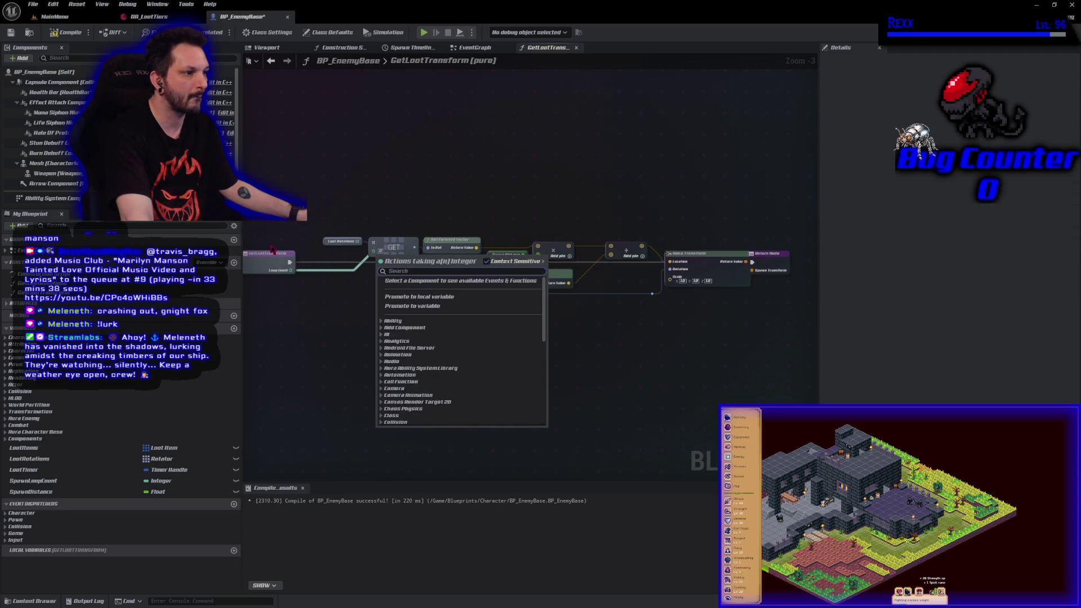
pyautogui.click(302, 288)
pyautogui.moveTo(290, 273)
pyautogui.mouseDown()
pyautogui.moveTo(394, 269)
pyautogui.moveTo(376, 256)
pyautogui.mouseUp()
pyautogui.click(67, 32)
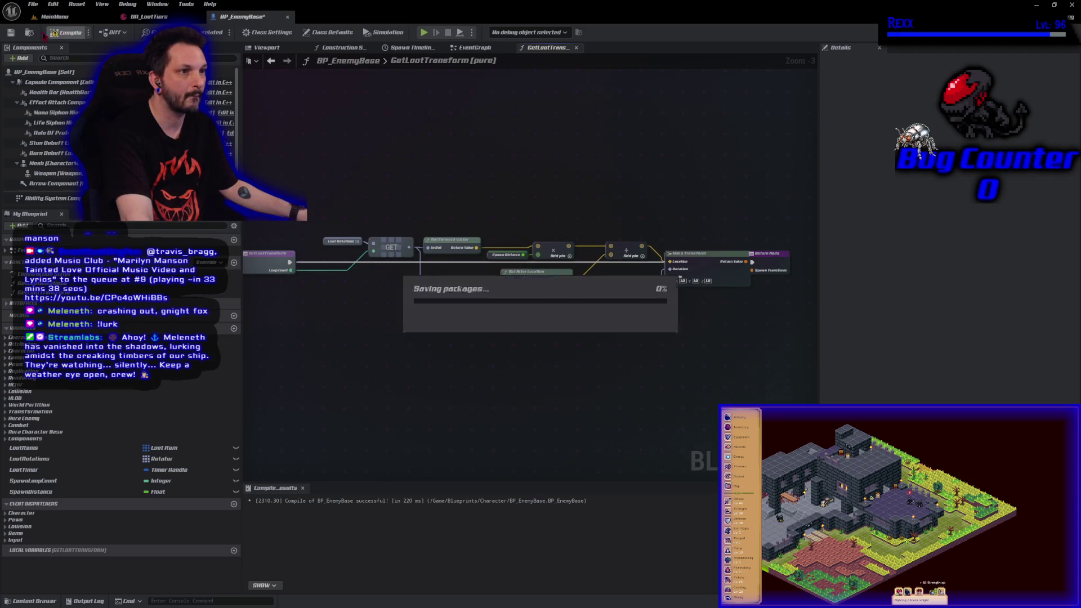
# - In the EventGraph, wire a pasted Spawn Loop Count getter into Get Loot Transform's Loop Count, then compile
pyautogui.click(476, 49)
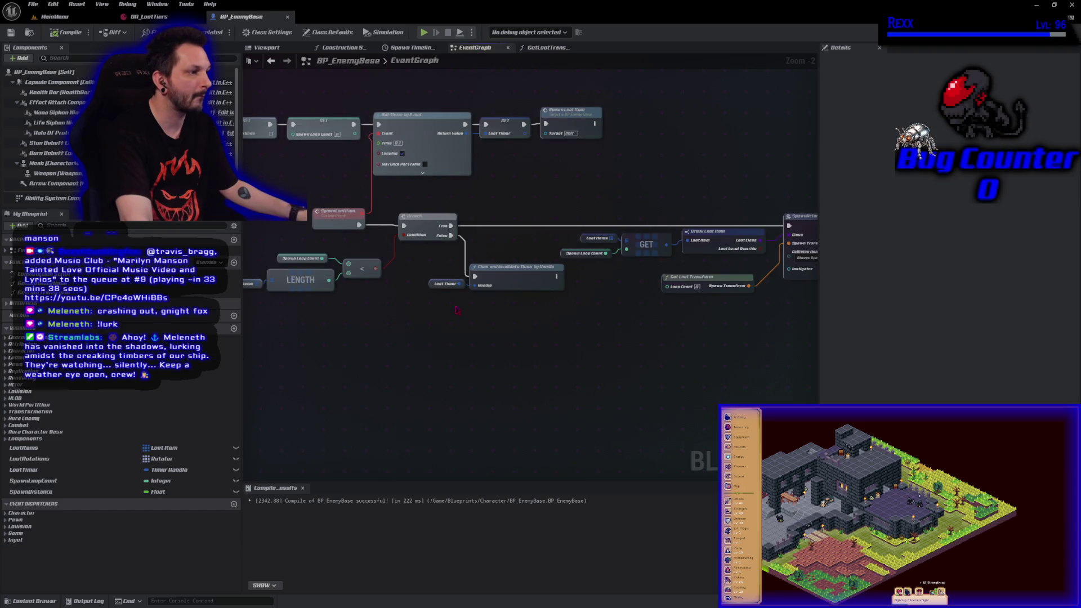
pyautogui.hotkey('ctrl', 'v')
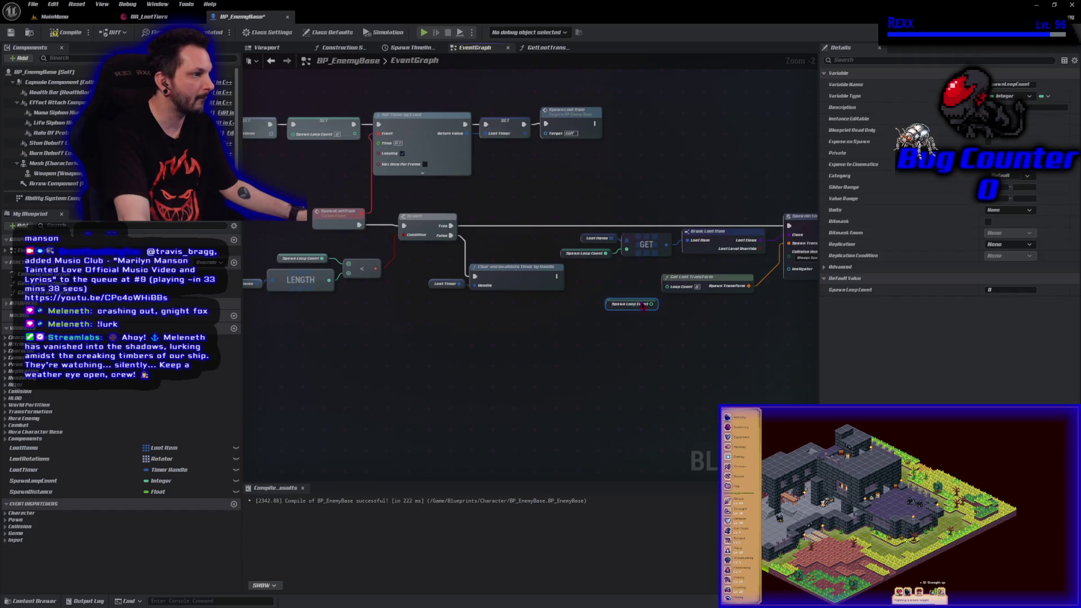
pyautogui.moveTo(654, 305)
pyautogui.mouseDown()
pyautogui.moveTo(670, 304)
pyautogui.moveTo(668, 286)
pyautogui.mouseUp()
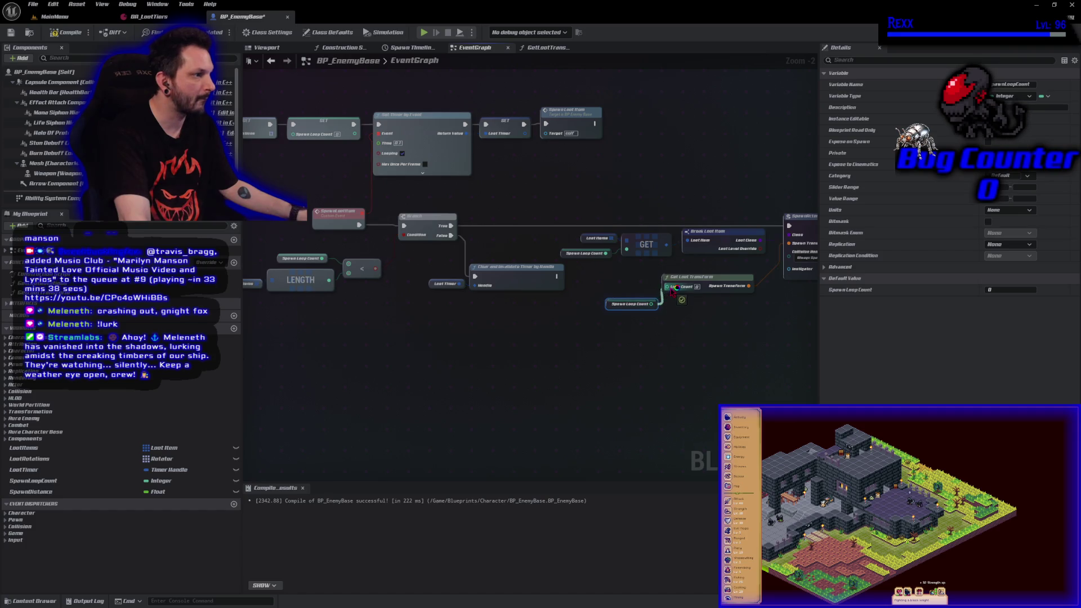
pyautogui.moveTo(615, 308); pyautogui.dragTo(616, 293)
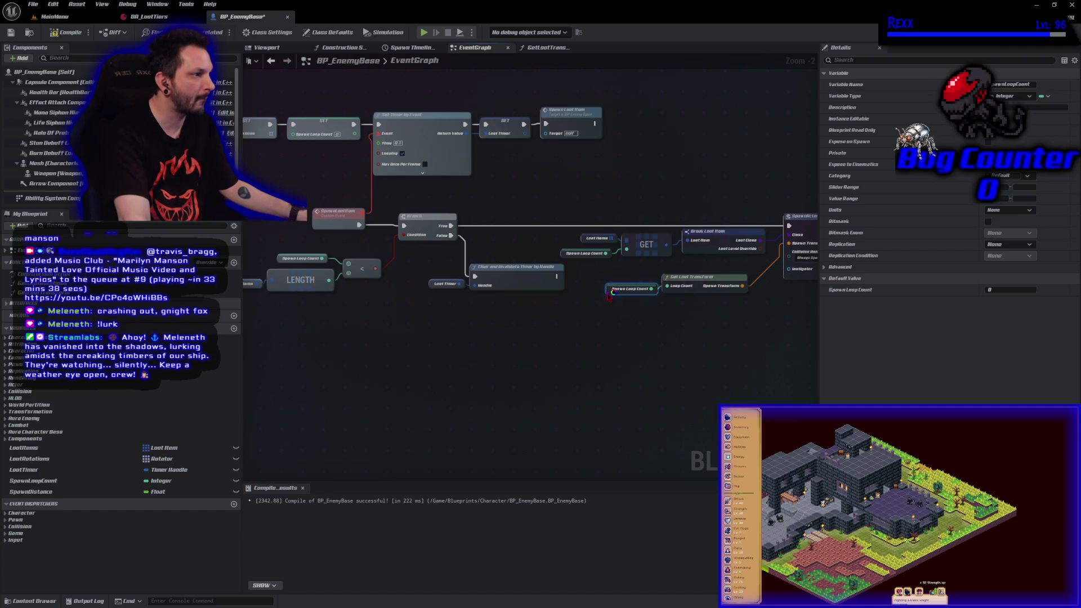
pyautogui.click(62, 33)
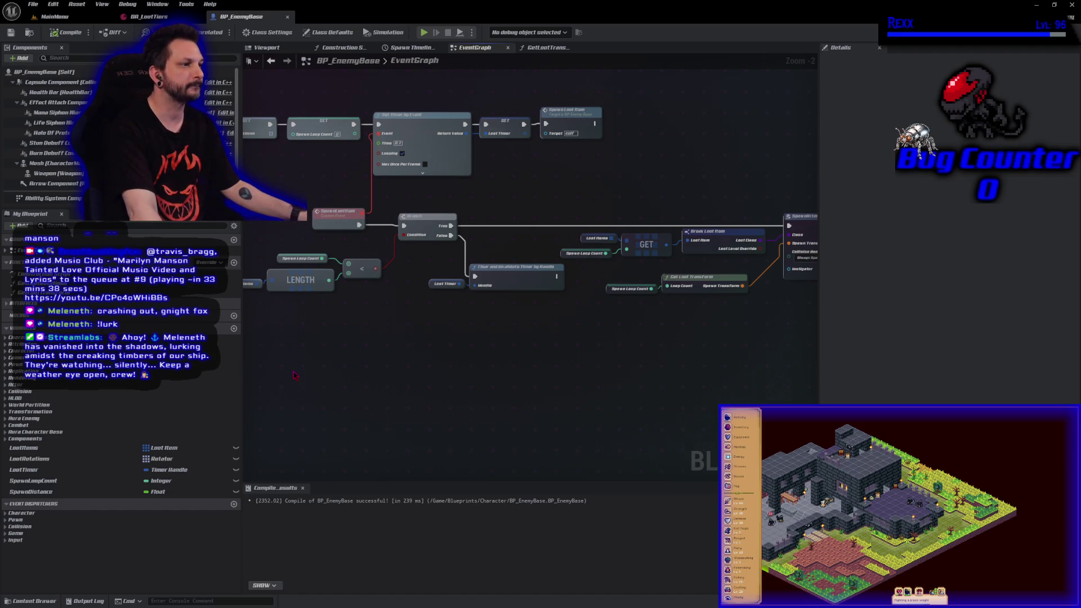
pyautogui.moveTo(762, 251)
pyautogui.mouseDown()
pyautogui.moveTo(476, 224)
pyautogui.moveTo(485, 287)
pyautogui.moveTo(491, 280)
pyautogui.mouseUp()
# - Add two reroute points carrying the Loot Level Override wire to the right
pyautogui.write('rer')
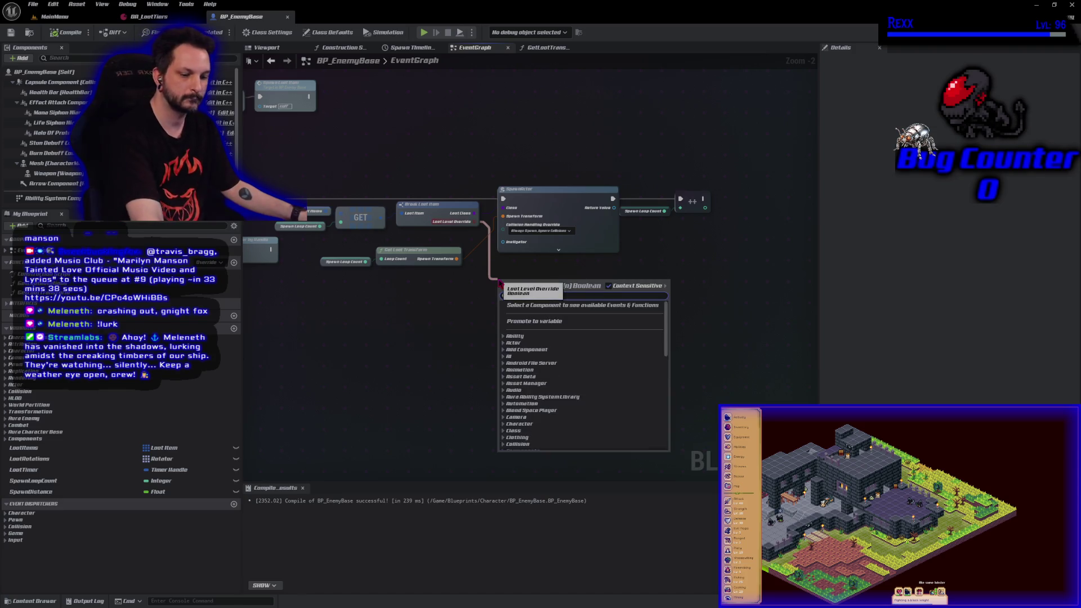
pyautogui.click(535, 423)
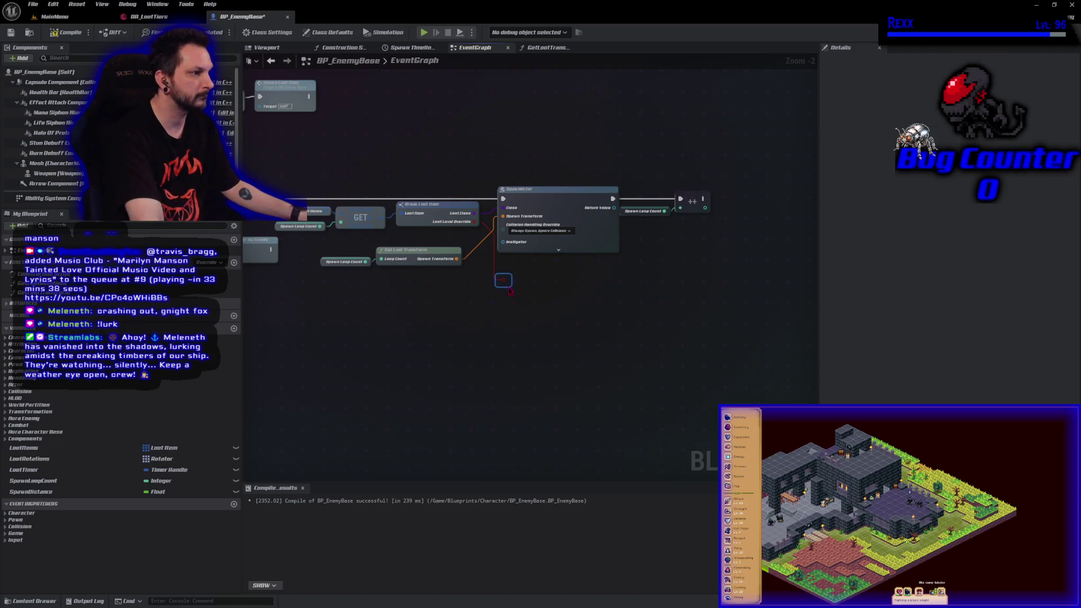
pyautogui.moveTo(507, 280); pyautogui.dragTo(708, 280)
pyautogui.write('rer')
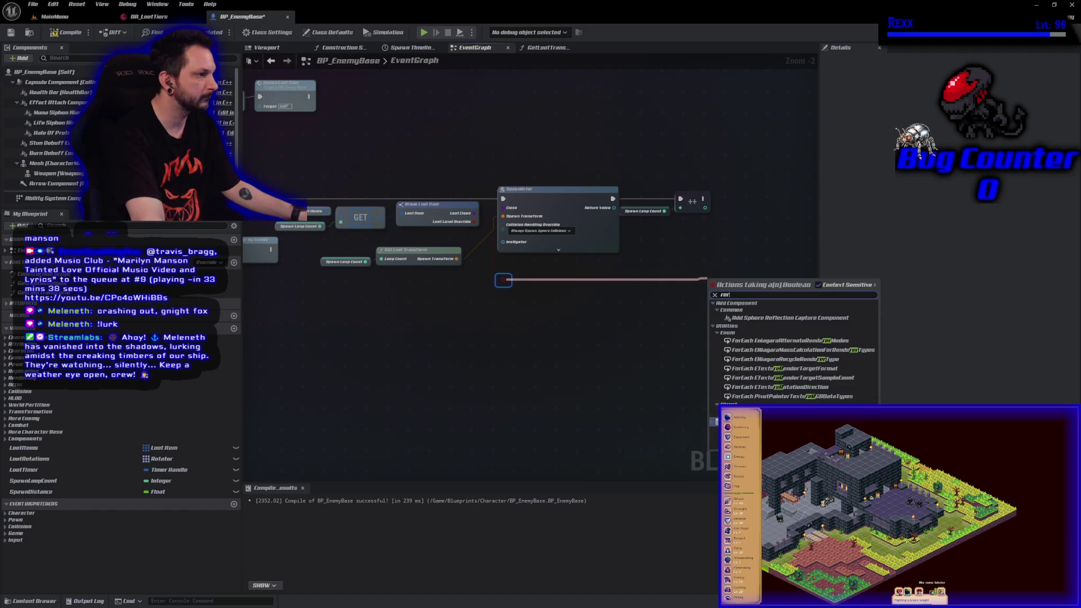
pyautogui.press('Return')
# - Add a Branch after the increment, with the rerouted wire as its Condition
pyautogui.press('b')
pyautogui.click(743, 193)
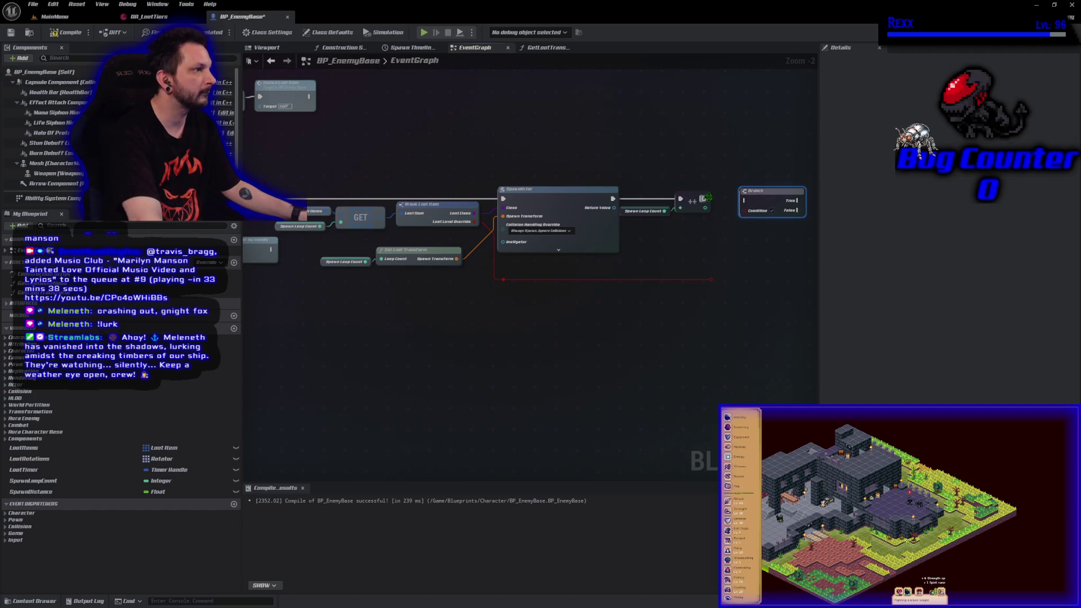
pyautogui.moveTo(703, 198); pyautogui.dragTo(744, 200)
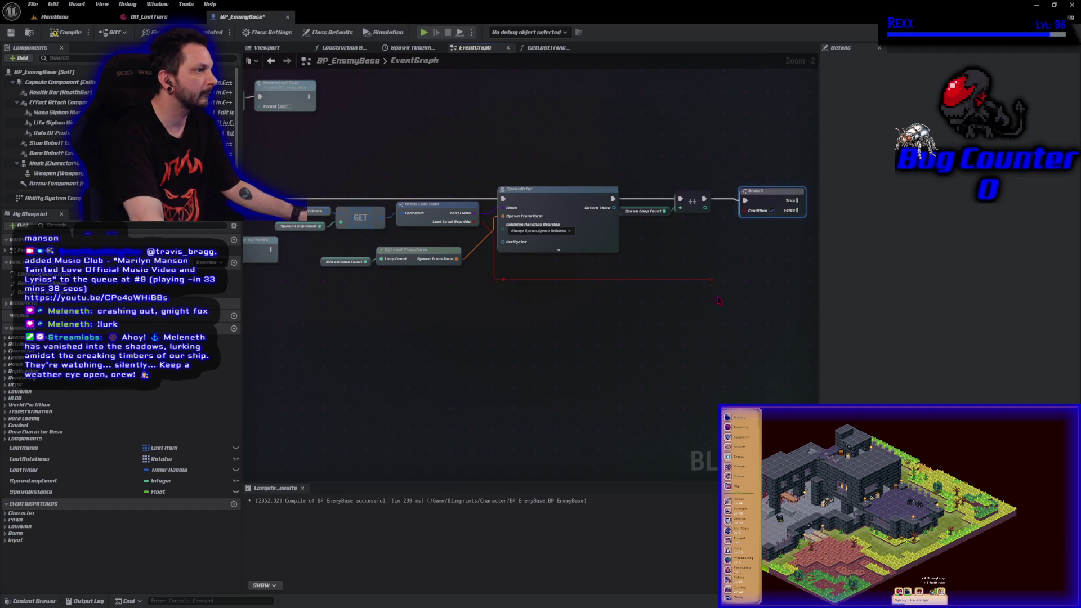
pyautogui.moveTo(712, 281); pyautogui.dragTo(746, 211)
# - Detach the increment node from the Branch and search 'cast to aurae' from the spawned actor's Return Value
pyautogui.moveTo(755, 307); pyautogui.dragTo(555, 318)
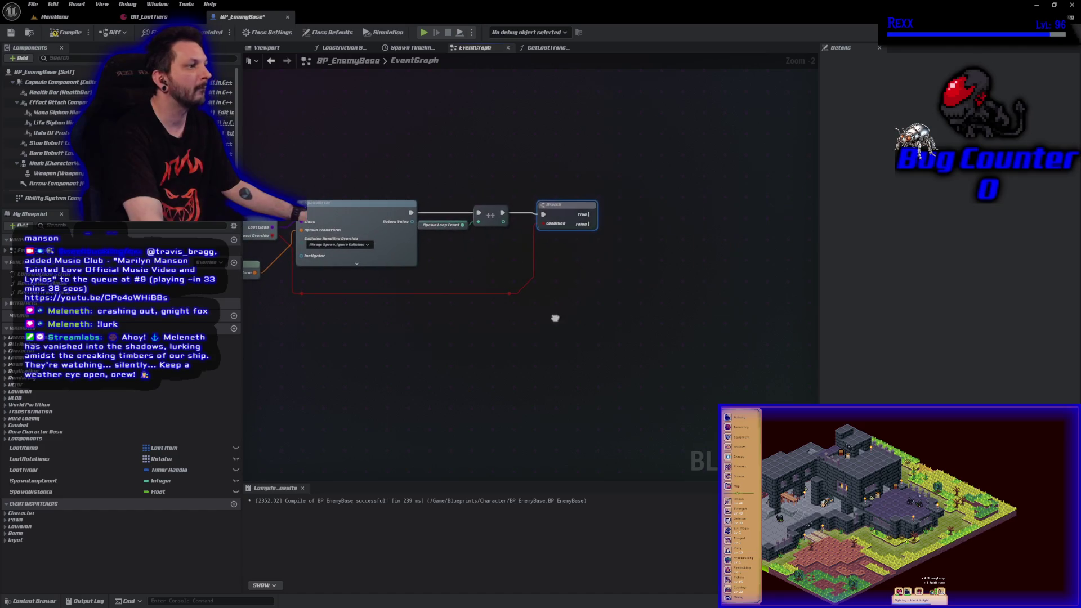
pyautogui.moveTo(613, 291); pyautogui.dragTo(492, 326)
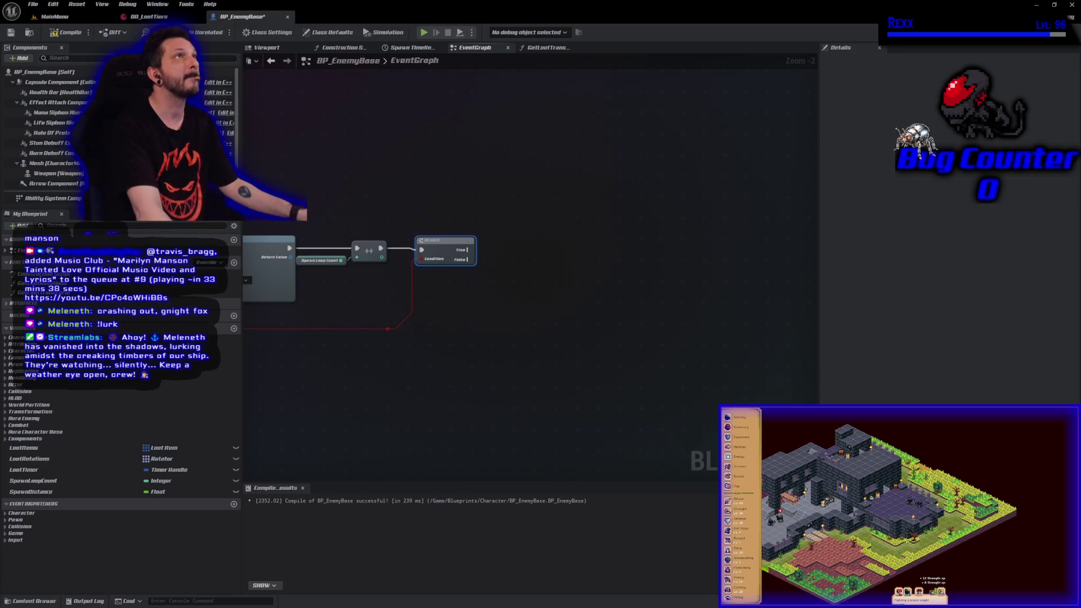
pyautogui.moveTo(373, 177); pyautogui.dragTo(490, 194)
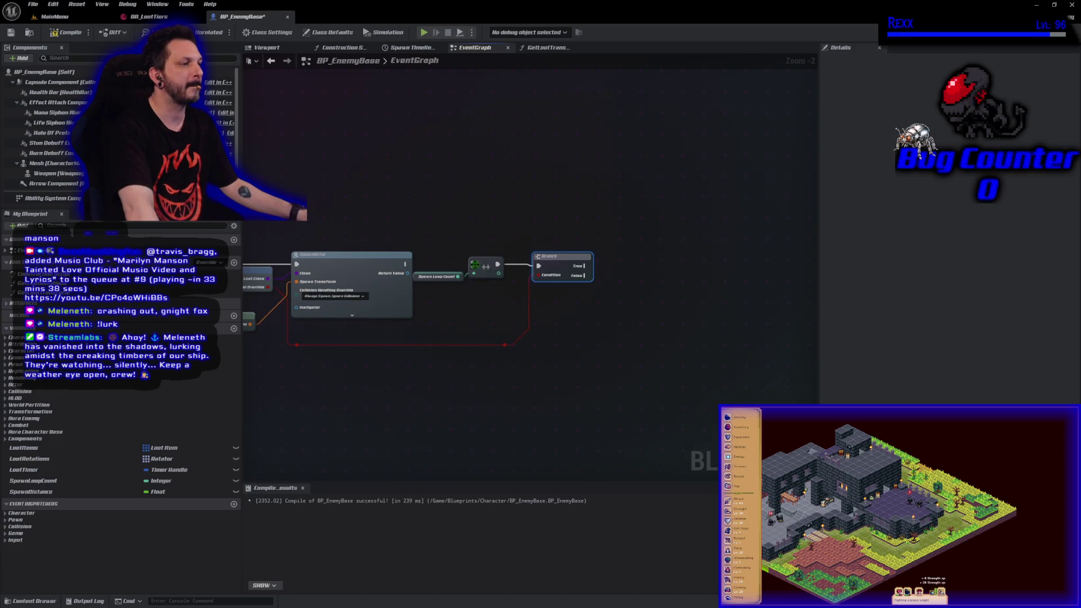
pyautogui.moveTo(498, 265)
pyautogui.mouseDown()
pyautogui.moveTo(403, 256)
pyautogui.moveTo(507, 256)
pyautogui.moveTo(567, 211)
pyautogui.mouseUp()
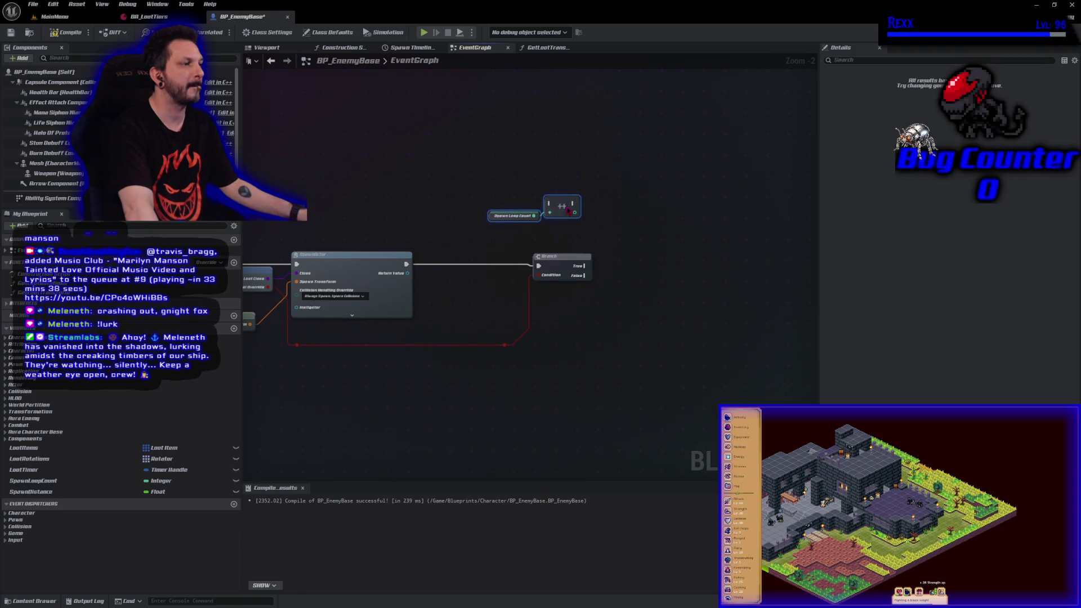
pyautogui.moveTo(669, 365); pyautogui.dragTo(594, 334)
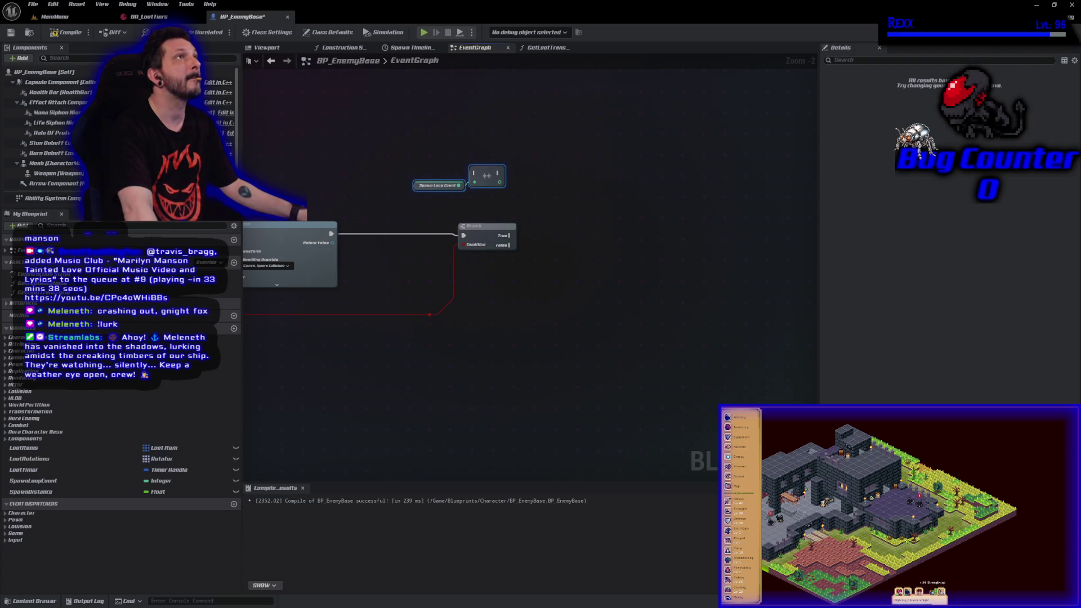
pyautogui.moveTo(331, 241); pyautogui.dragTo(344, 247)
pyautogui.write('cast t')
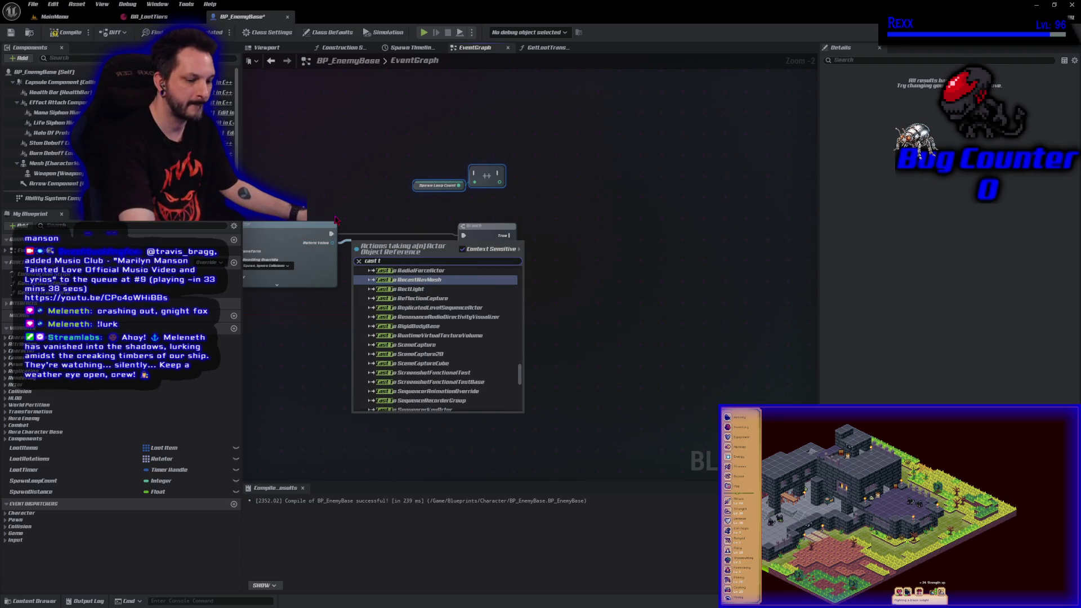
pyautogui.write('o')
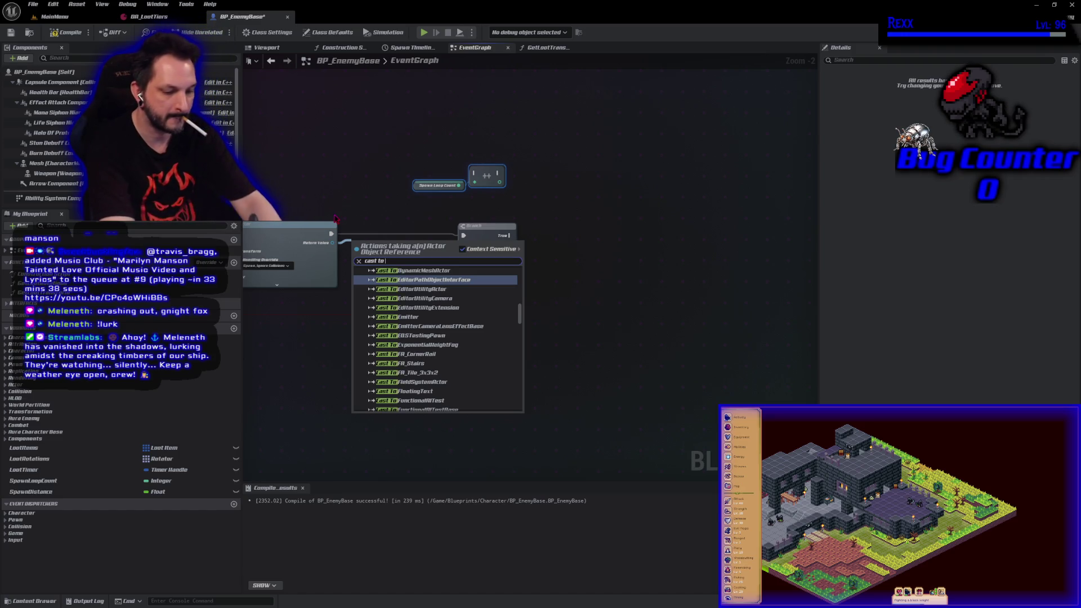
pyautogui.write(' aurae')
# - Place the Cast To AuraEffectActor node between the spawn and the Branch, and run its execution into the Branch
pyautogui.press('Return')
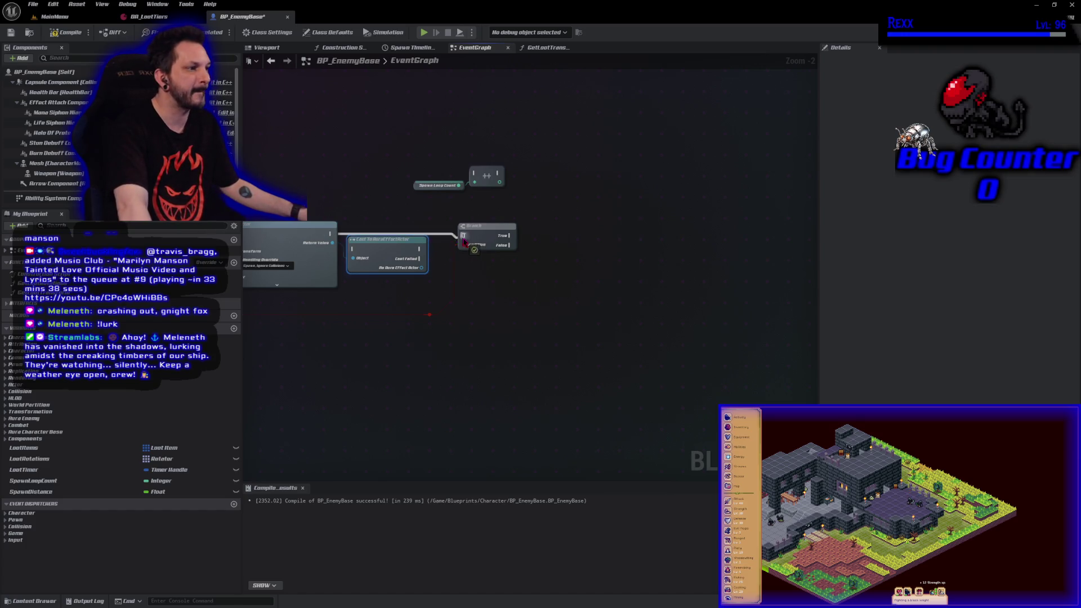
pyautogui.moveTo(375, 248)
pyautogui.mouseDown()
pyautogui.moveTo(386, 233)
pyautogui.moveTo(370, 232)
pyautogui.mouseUp()
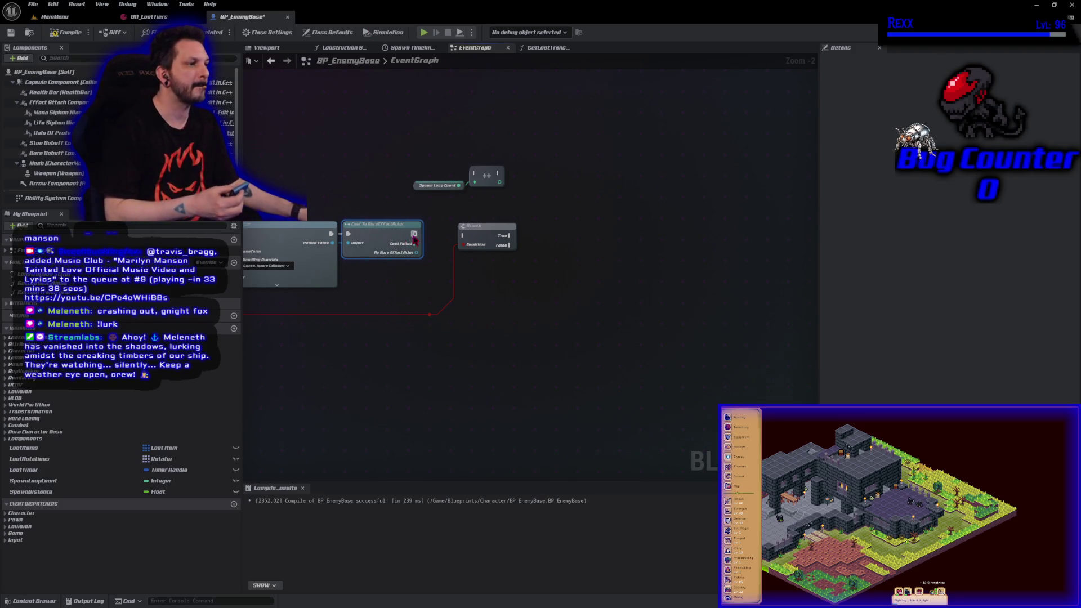
pyautogui.moveTo(415, 234); pyautogui.dragTo(462, 236)
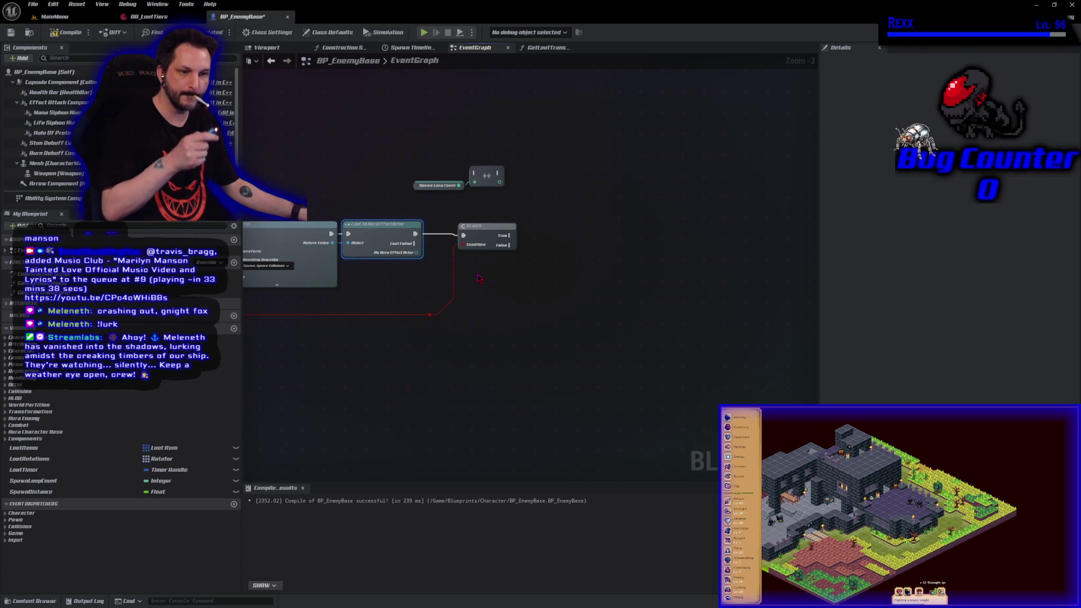
pyautogui.moveTo(27, 131); pyautogui.dragTo(27, 131)
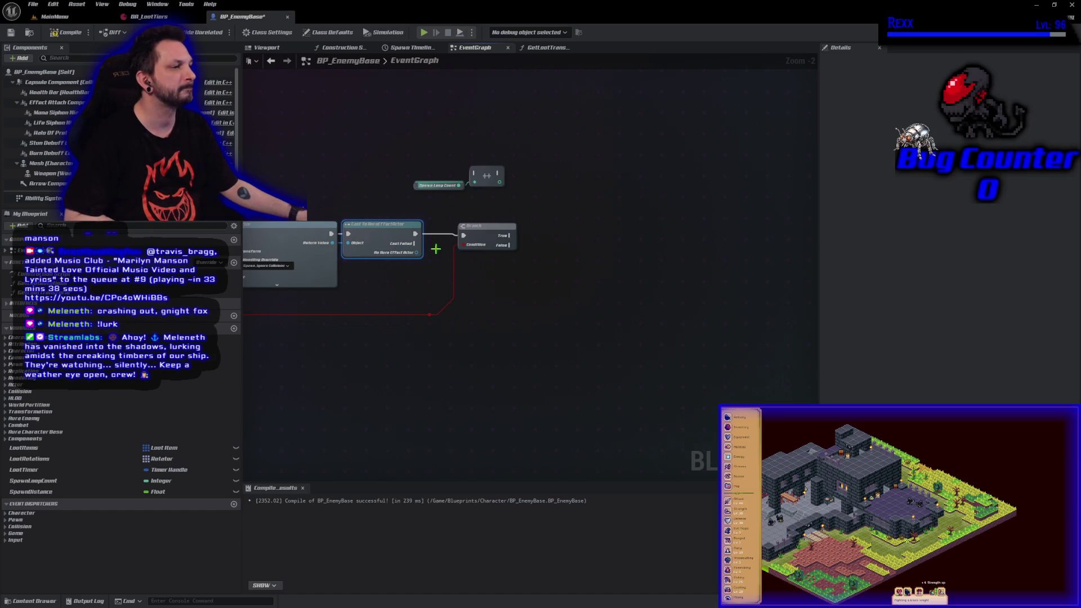
# - Add a Set Actor Level node on the cast effect actor, run from the Branch's True output
pyautogui.click(452, 263)
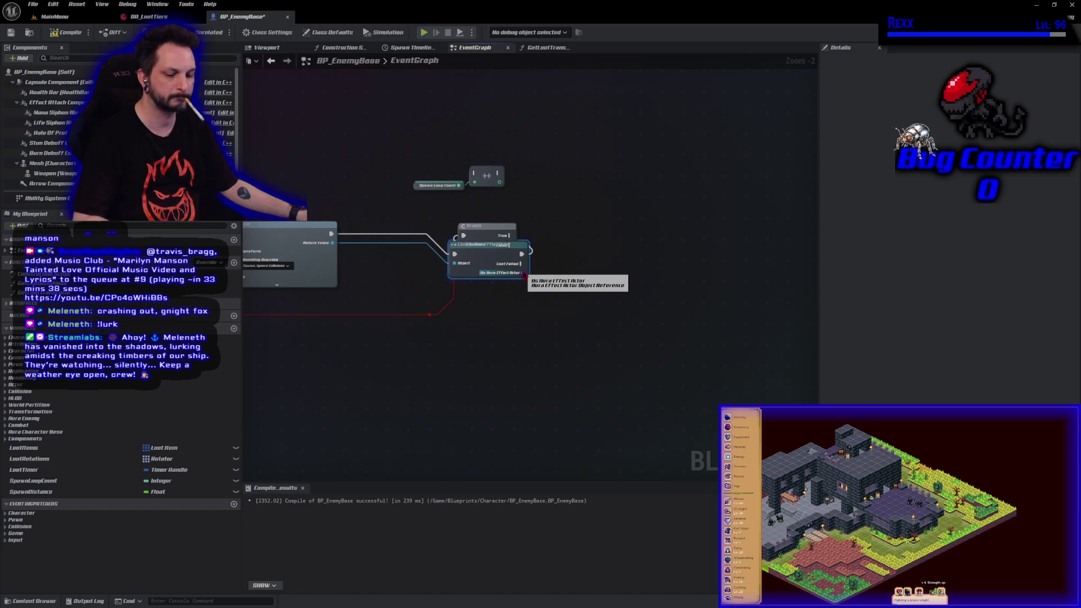
pyautogui.moveTo(416, 254)
pyautogui.mouseDown()
pyautogui.moveTo(476, 273)
pyautogui.moveTo(533, 257)
pyautogui.mouseUp()
pyautogui.write('set ')
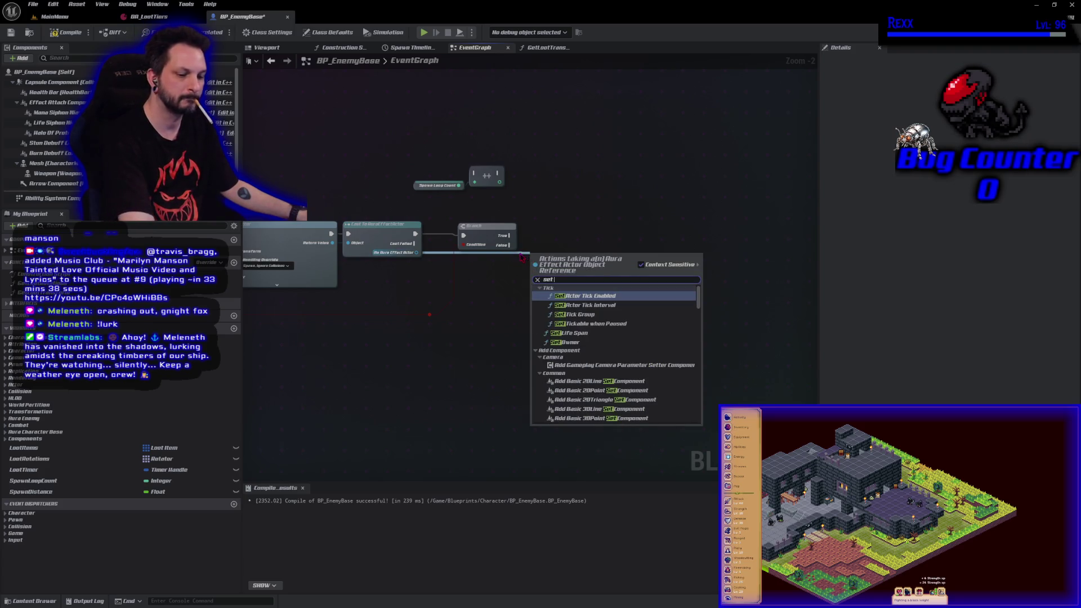
pyautogui.write('act')
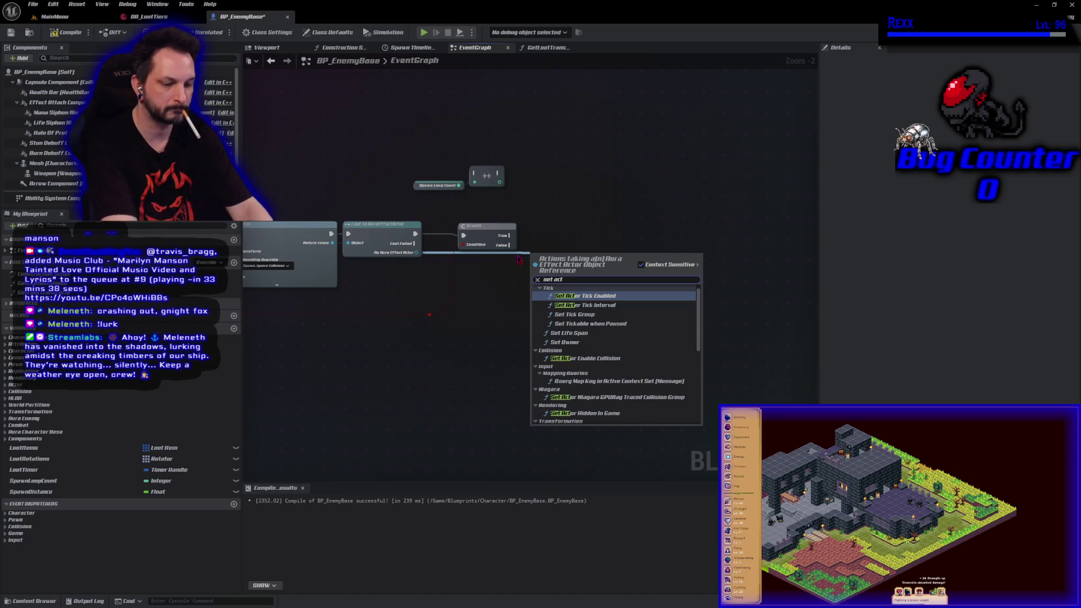
pyautogui.write('or level')
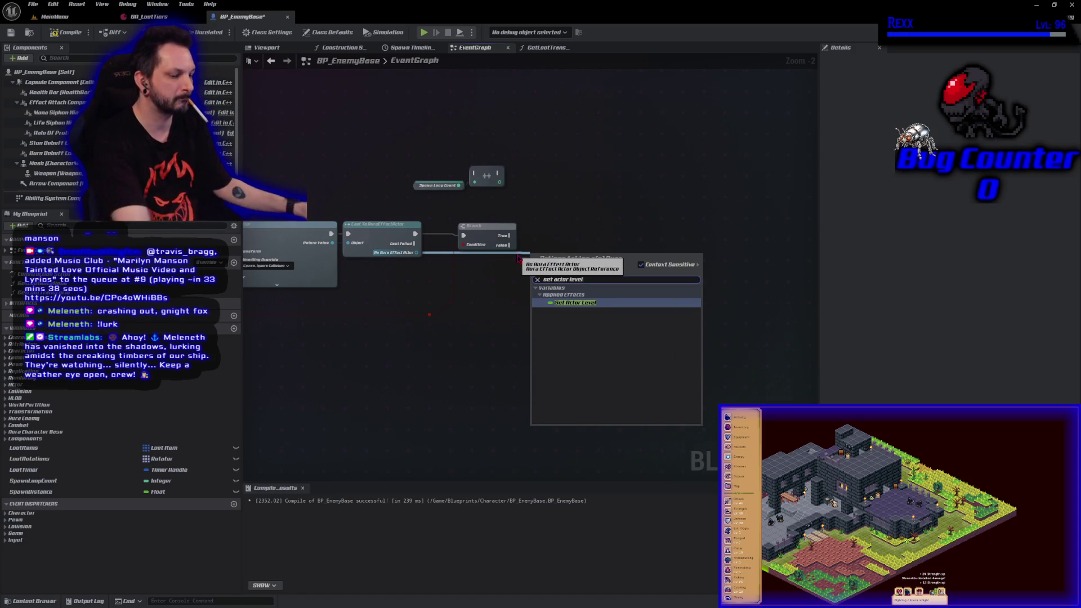
pyautogui.press('Return')
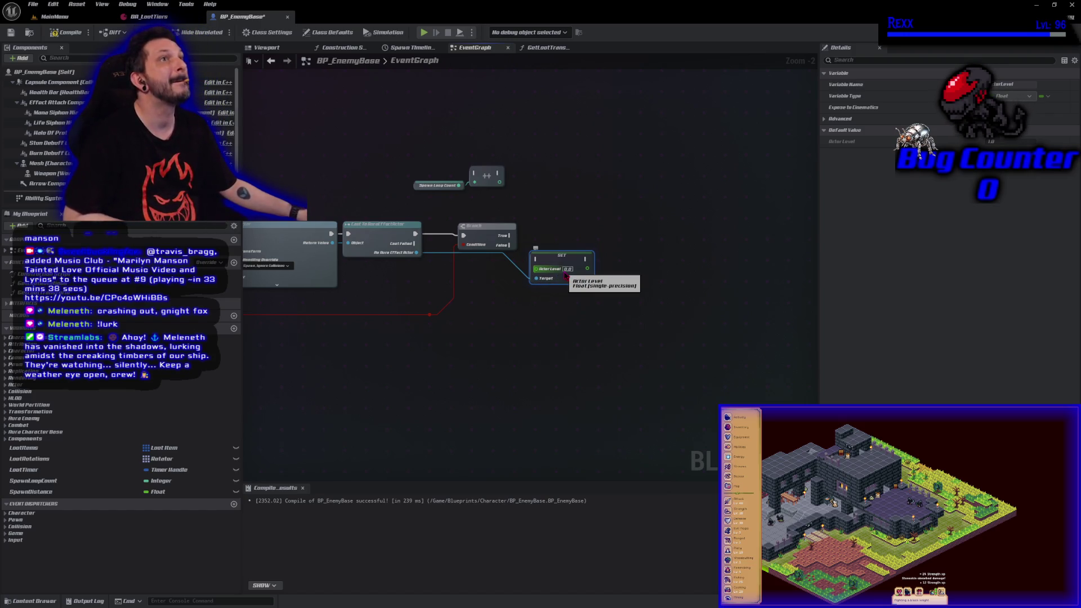
pyautogui.scroll(2, 488, 348)
pyautogui.click(488, 348)
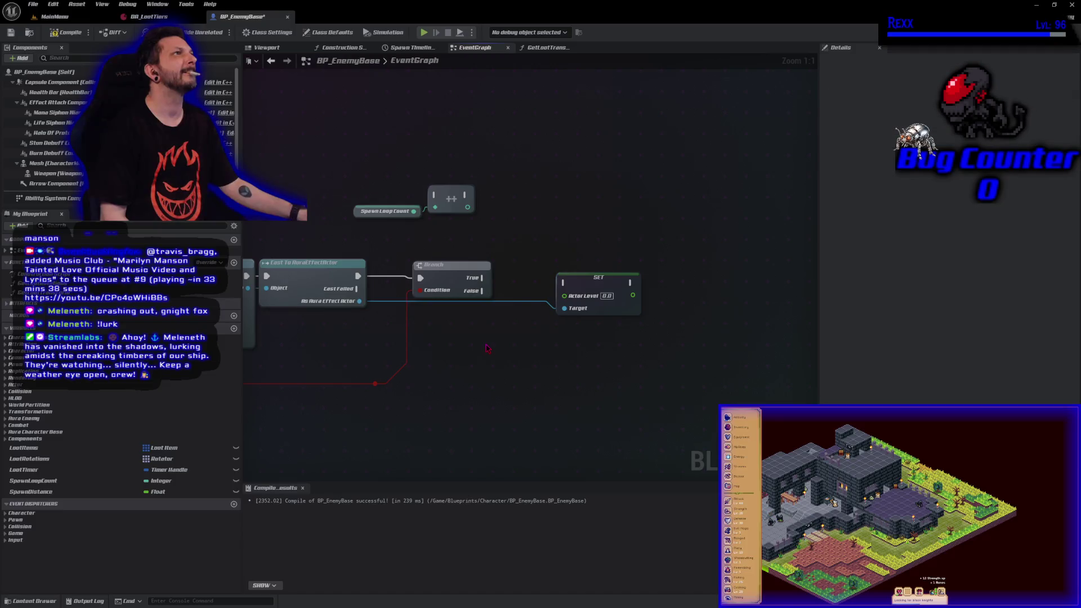
pyautogui.moveTo(483, 277); pyautogui.dragTo(565, 282)
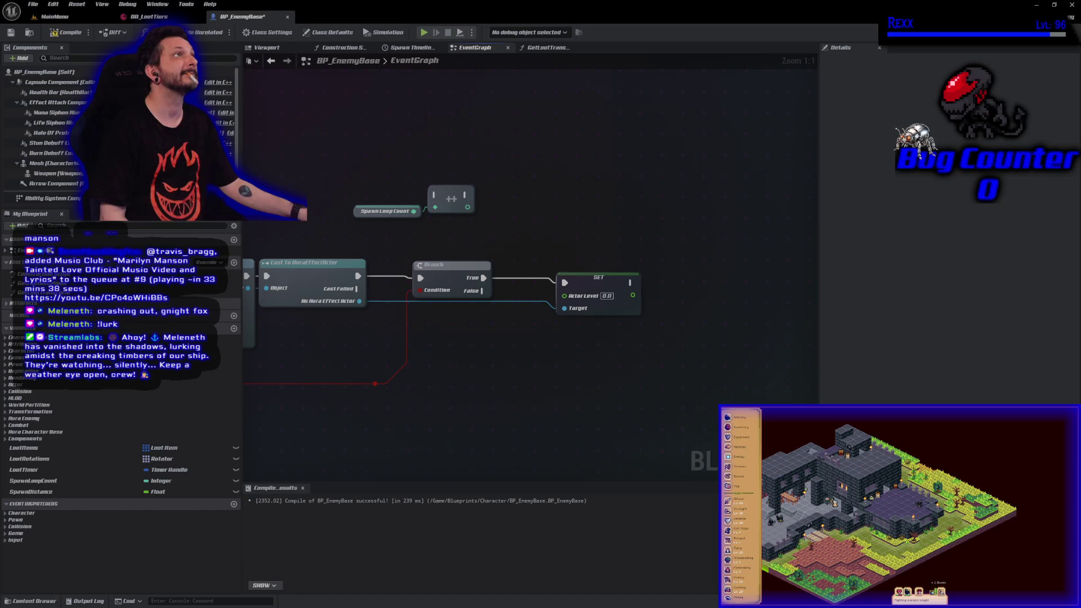
# - Add a Get Level node and feed its value into Actor Level through a float conversion
pyautogui.rightClick(439, 327)
pyautogui.write('get level')
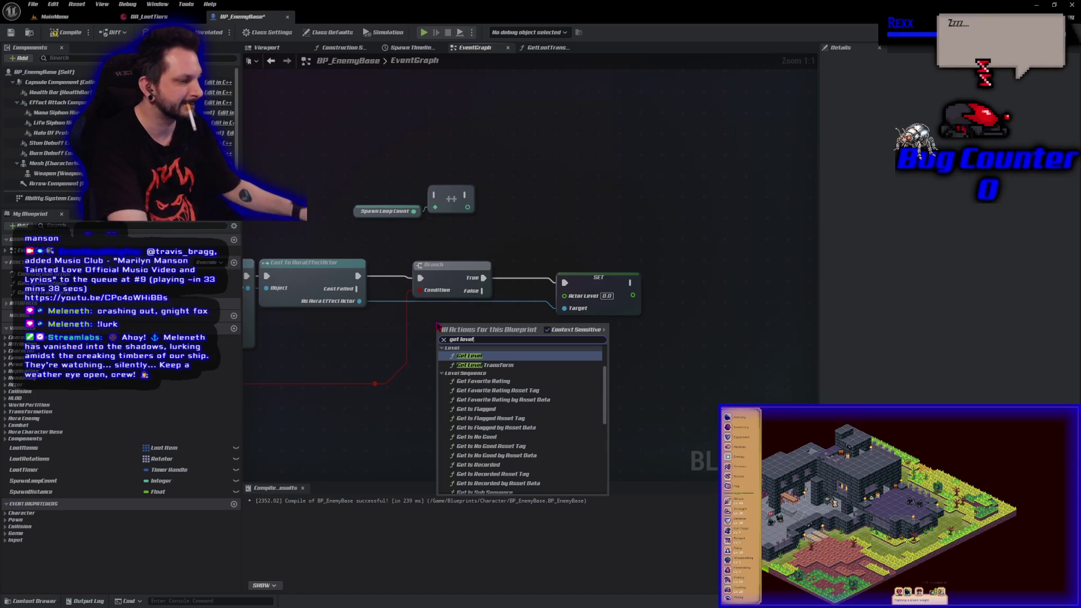
pyautogui.scroll(-8, 546, 423)
pyautogui.scroll(-2, 546, 424)
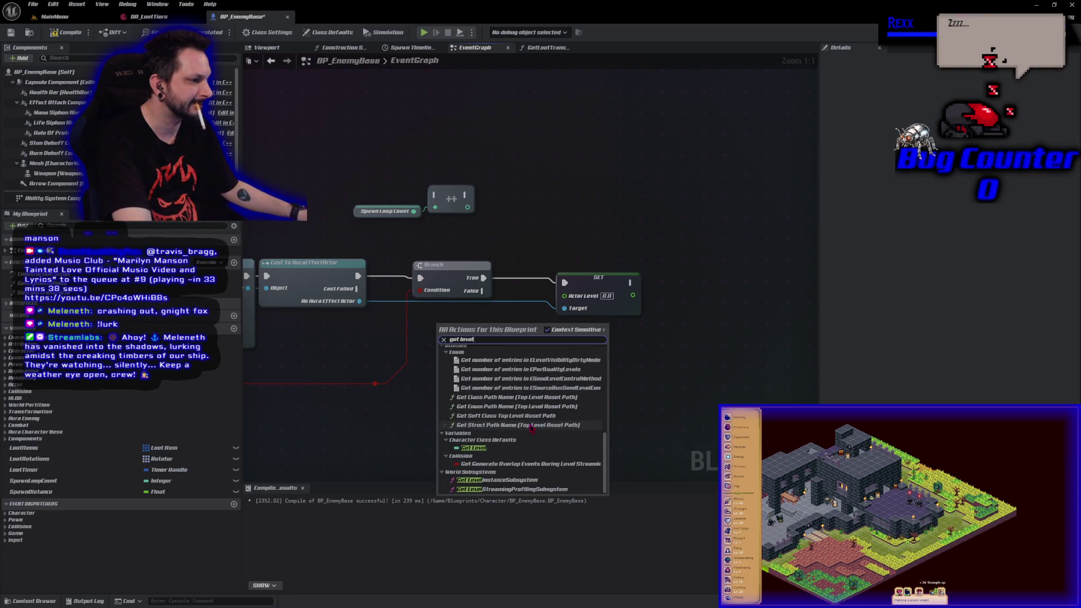
pyautogui.click(466, 450)
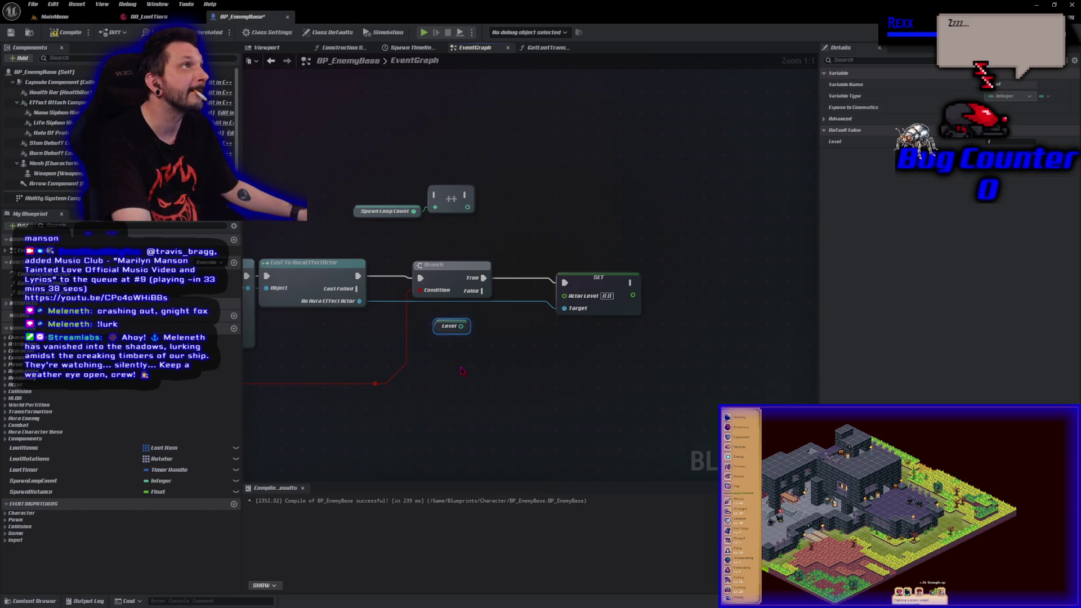
pyautogui.moveTo(460, 326)
pyautogui.mouseDown()
pyautogui.moveTo(484, 341)
pyautogui.moveTo(541, 321)
pyautogui.moveTo(563, 294)
pyautogui.moveTo(505, 326)
pyautogui.moveTo(434, 318)
pyautogui.mouseUp()
pyautogui.moveTo(507, 327); pyautogui.dragTo(521, 310)
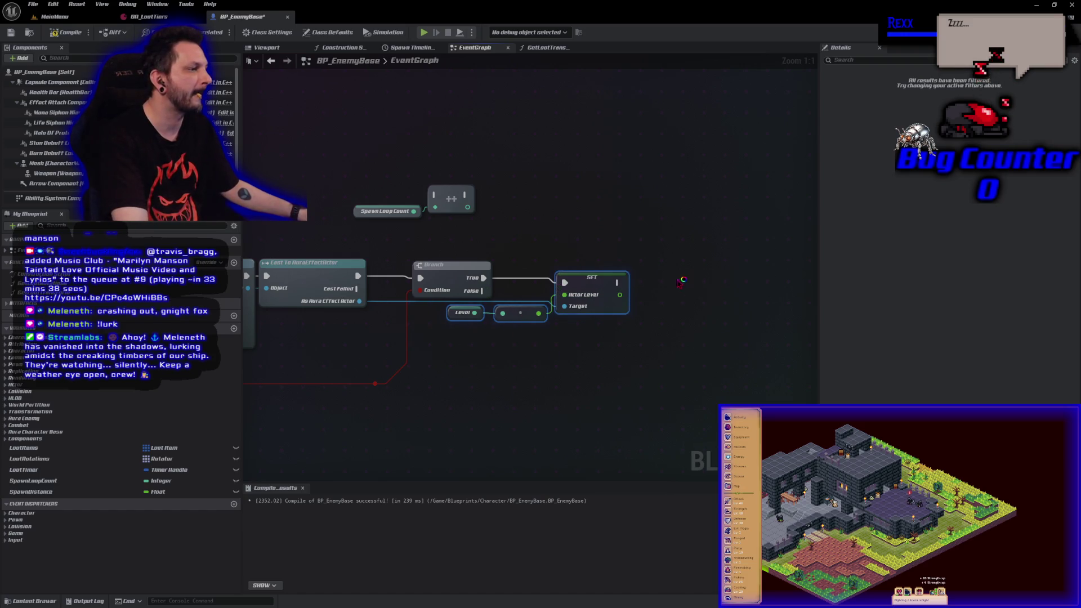
pyautogui.hotkey('alt', 'Tab')
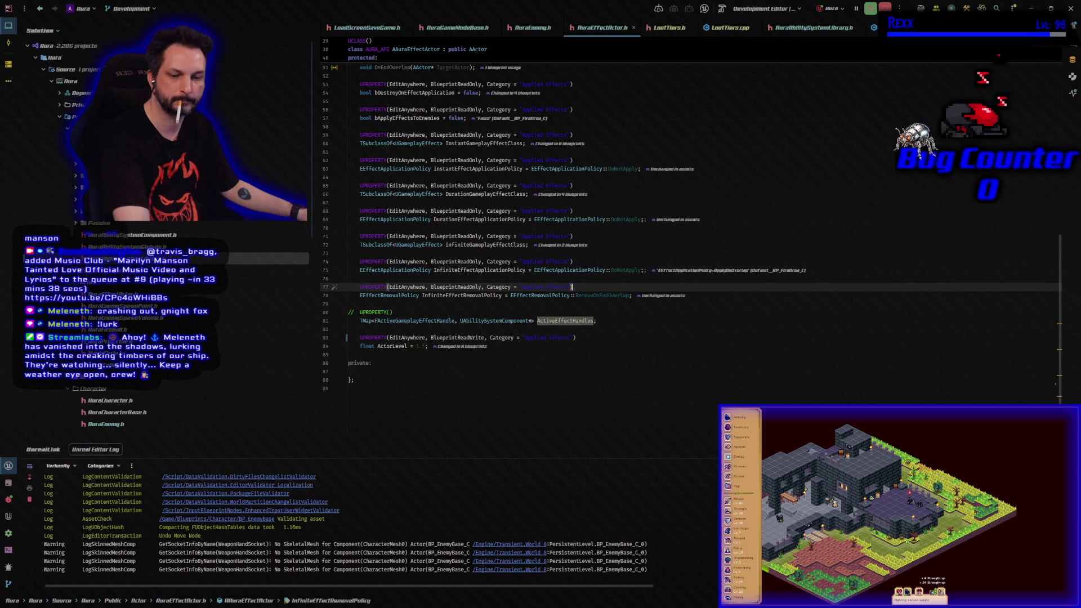
# - Return from Rider's AuraEffectActor.h to the BP_EnemyBase event graph in Unreal
pyautogui.hotkey('alt', 'Tab')
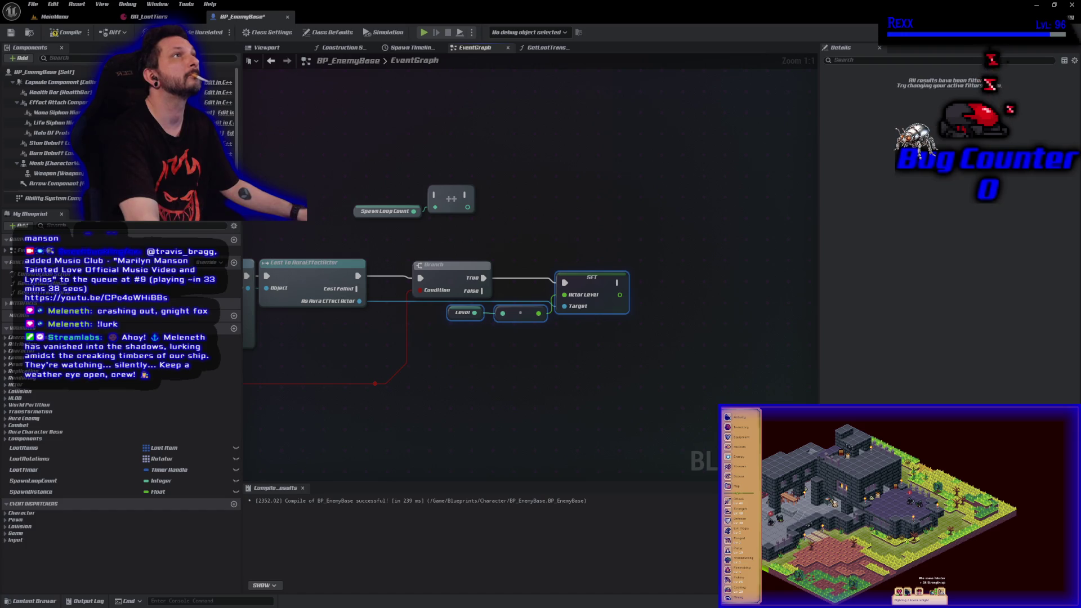
# - Shift the Cast, Branch, SET and Level nodes right, reposition the Spawn Loop Count and ++ nodes, and compile
pyautogui.scroll(-2, 390, 300)
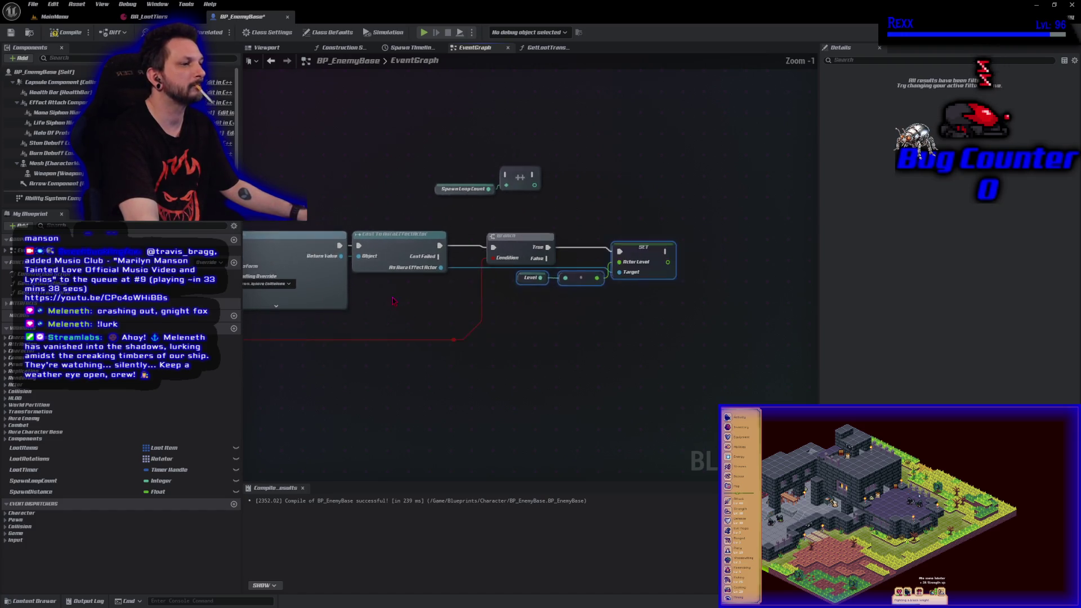
pyautogui.moveTo(393, 230)
pyautogui.mouseDown()
pyautogui.moveTo(584, 345)
pyautogui.moveTo(629, 346)
pyautogui.mouseUp()
pyautogui.moveTo(450, 334); pyautogui.dragTo(576, 333)
pyautogui.moveTo(420, 179)
pyautogui.mouseDown()
pyautogui.moveTo(505, 222)
pyautogui.moveTo(442, 236)
pyautogui.moveTo(440, 254)
pyautogui.moveTo(467, 257)
pyautogui.moveTo(440, 261)
pyautogui.moveTo(453, 253)
pyautogui.mouseUp()
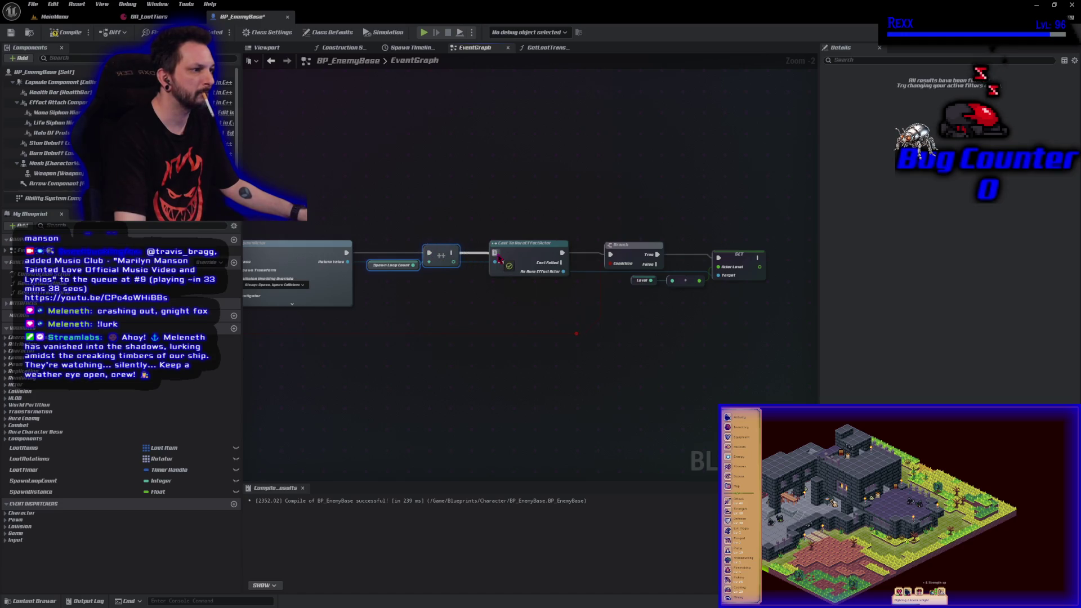
pyautogui.click(67, 33)
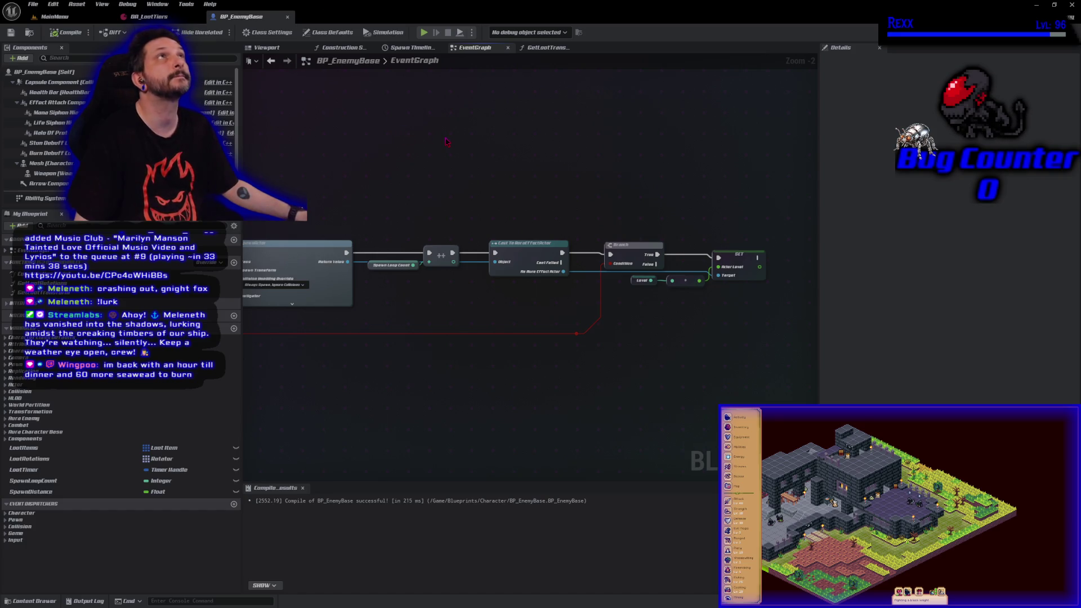
# - Open BP_AuraGameMode from Blueprints/Game and set its Loot Tiers to DA_LootTiers
pyautogui.click(33, 601)
pyautogui.click(60, 527)
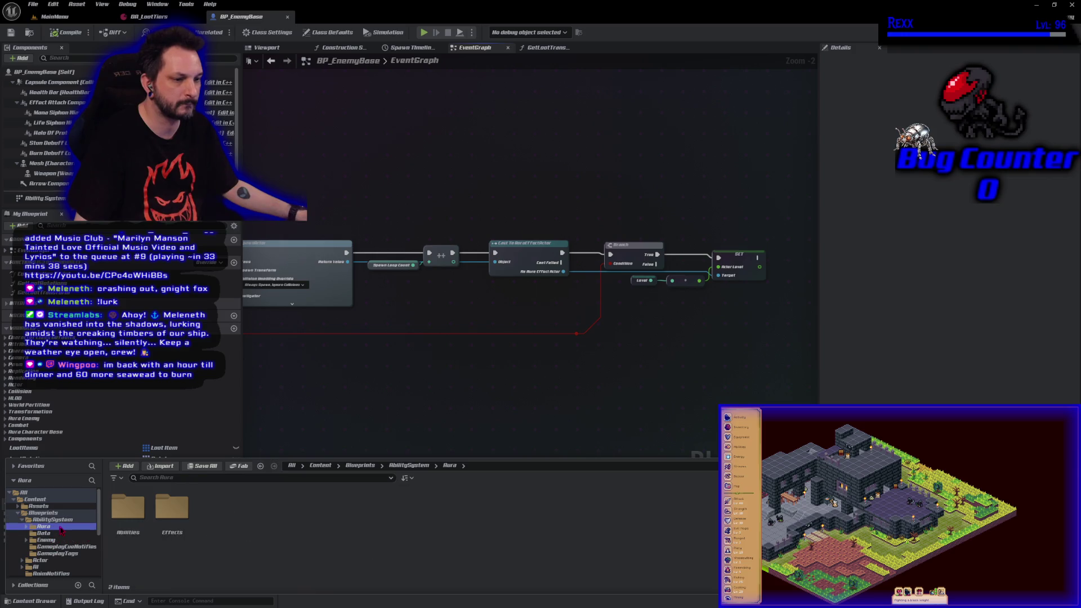
pyautogui.scroll(-1, 60, 541)
pyautogui.scroll(-1, 60, 542)
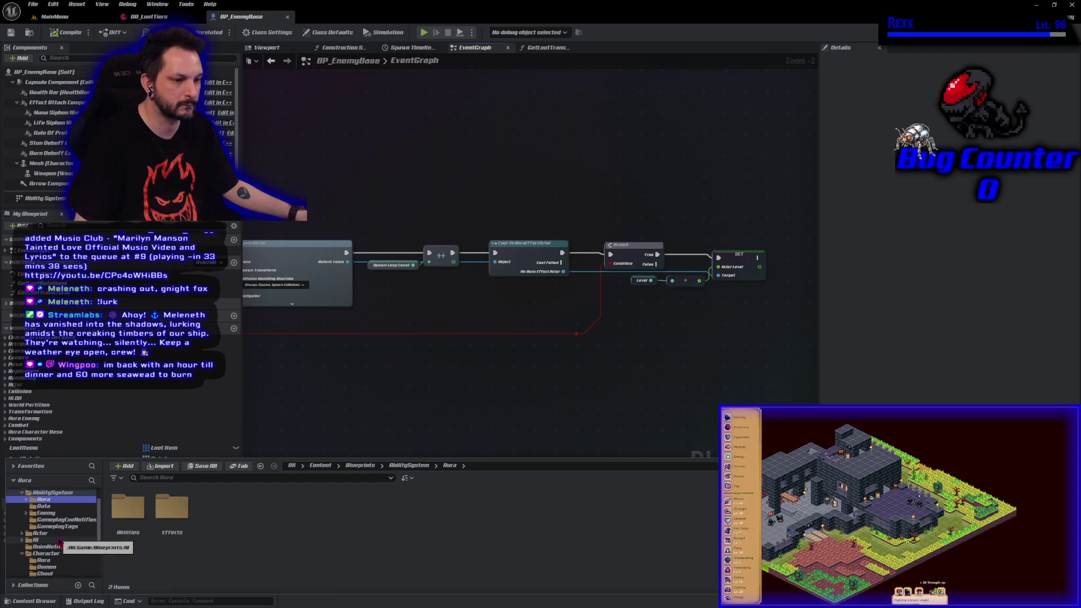
pyautogui.scroll(-2, 60, 541)
pyautogui.scroll(-2, 51, 536)
pyautogui.click(40, 553)
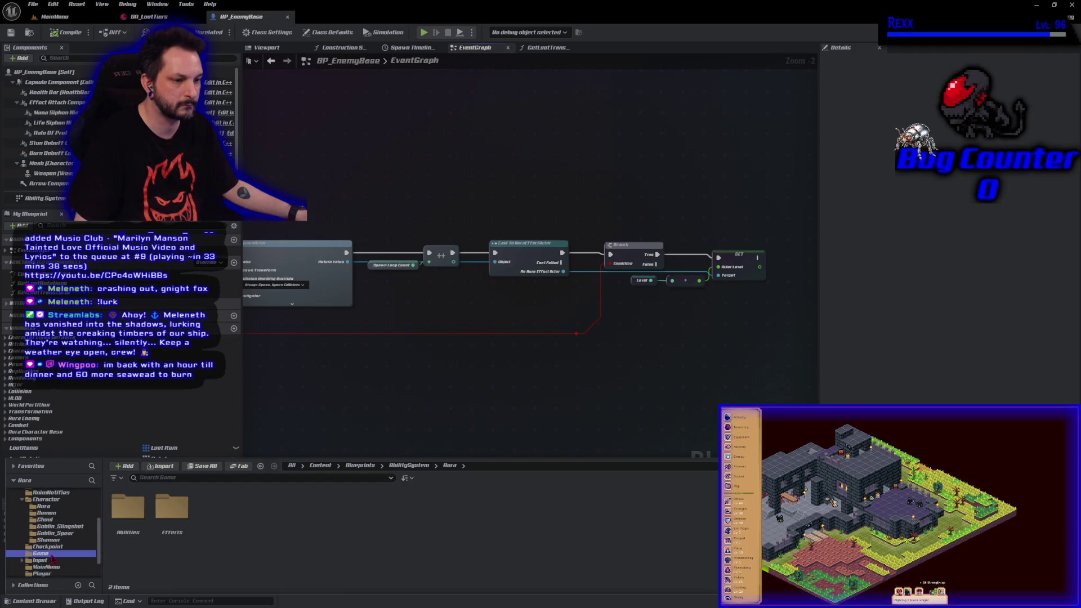
pyautogui.doubleClick(187, 534)
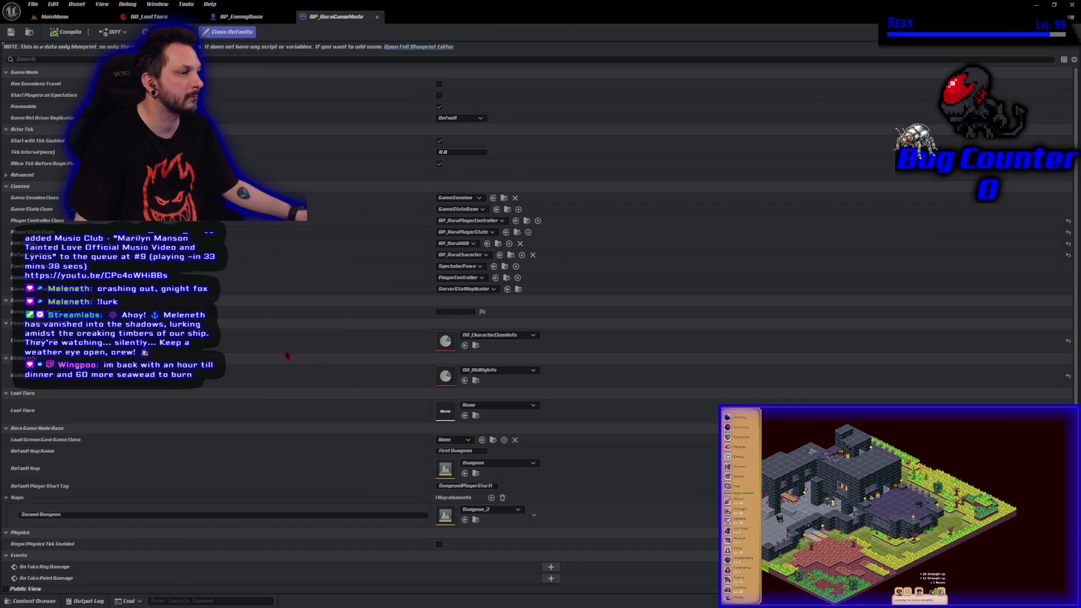
pyautogui.click(511, 407)
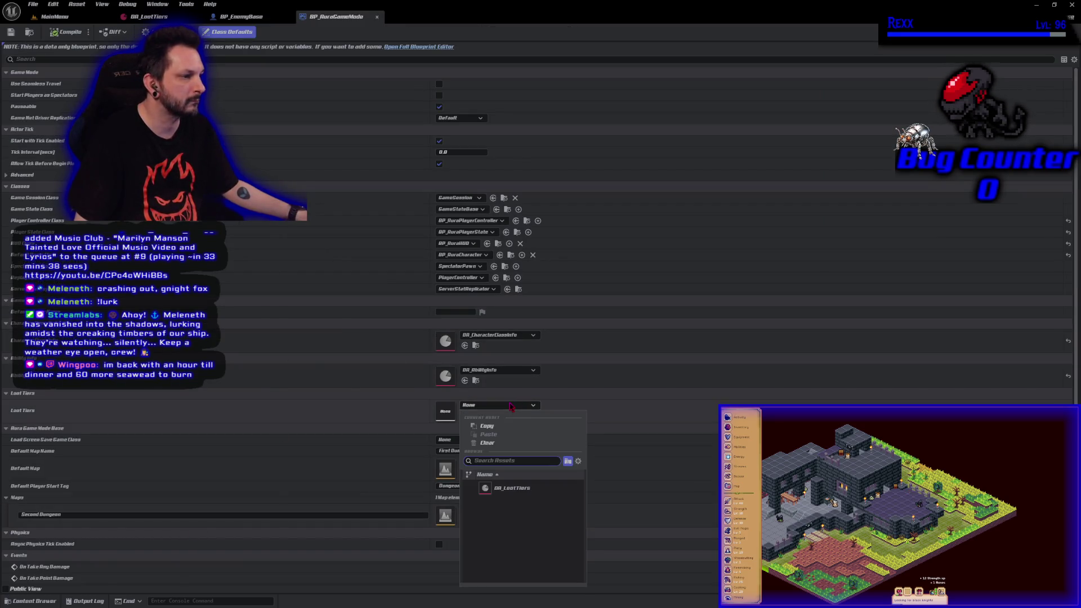
pyautogui.click(510, 488)
# - Save the game mode and all modified assets, then return to BP_EnemyBase
pyautogui.hotkey('ctrl', 's')
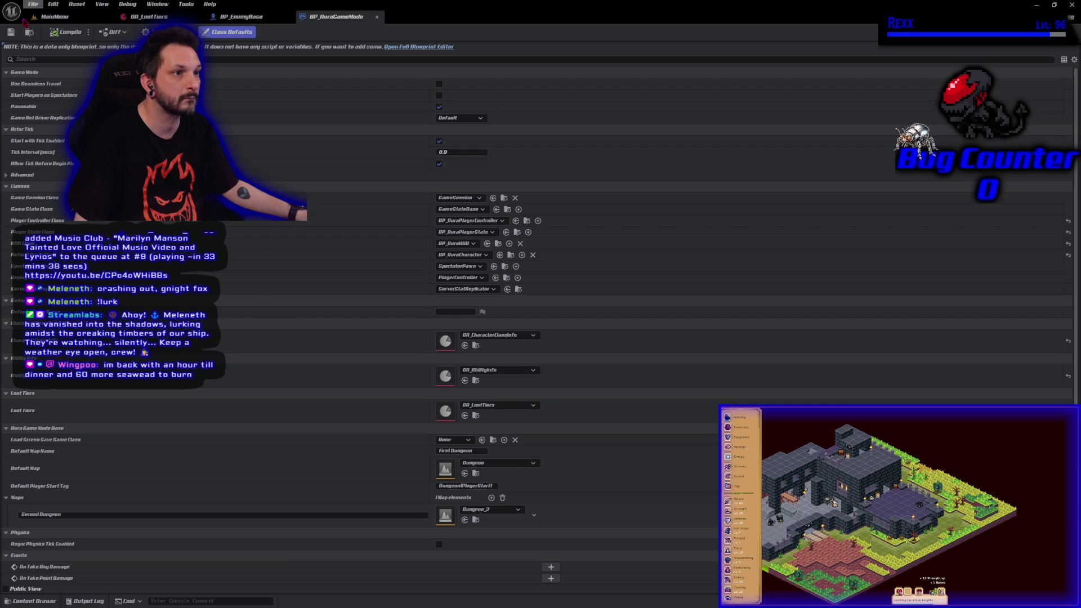
pyautogui.click(33, 4)
pyautogui.click(48, 59)
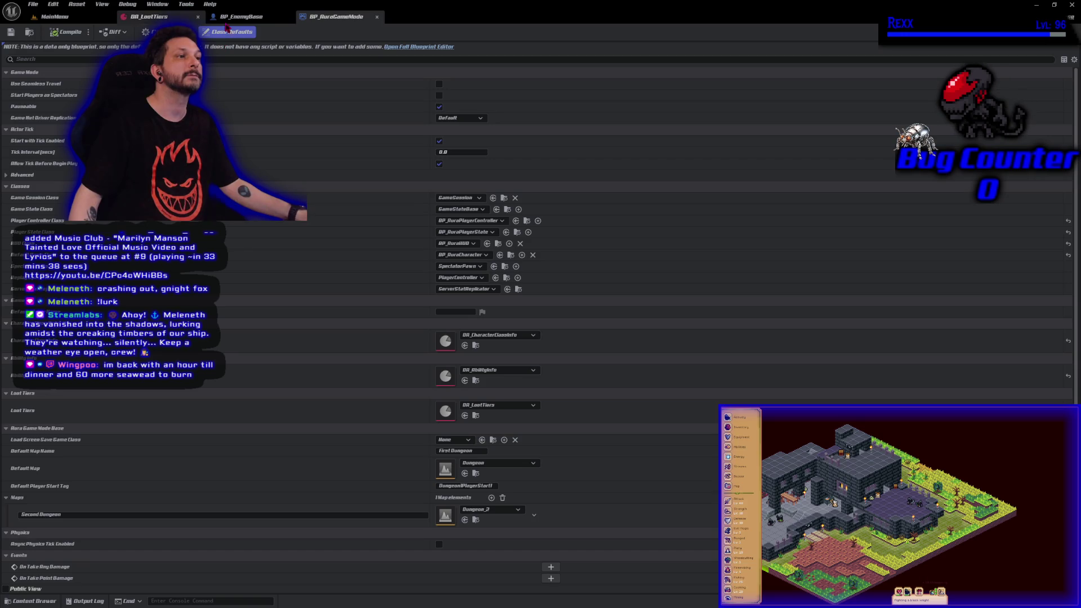
pyautogui.click(241, 17)
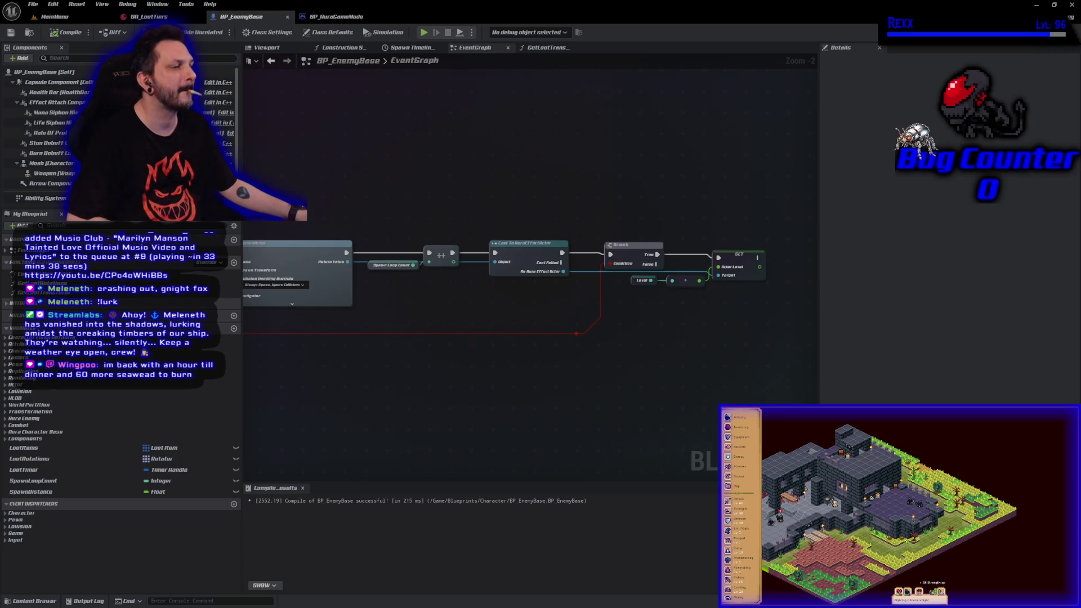
# - Move Loot Items and LENGTH left, add a subtract node after LENGTH feeding the < comparison, and compile
pyautogui.moveTo(358, 385); pyautogui.dragTo(889, 329)
pyautogui.moveTo(511, 314); pyautogui.dragTo(567, 307)
pyautogui.scroll(2, 360, 309)
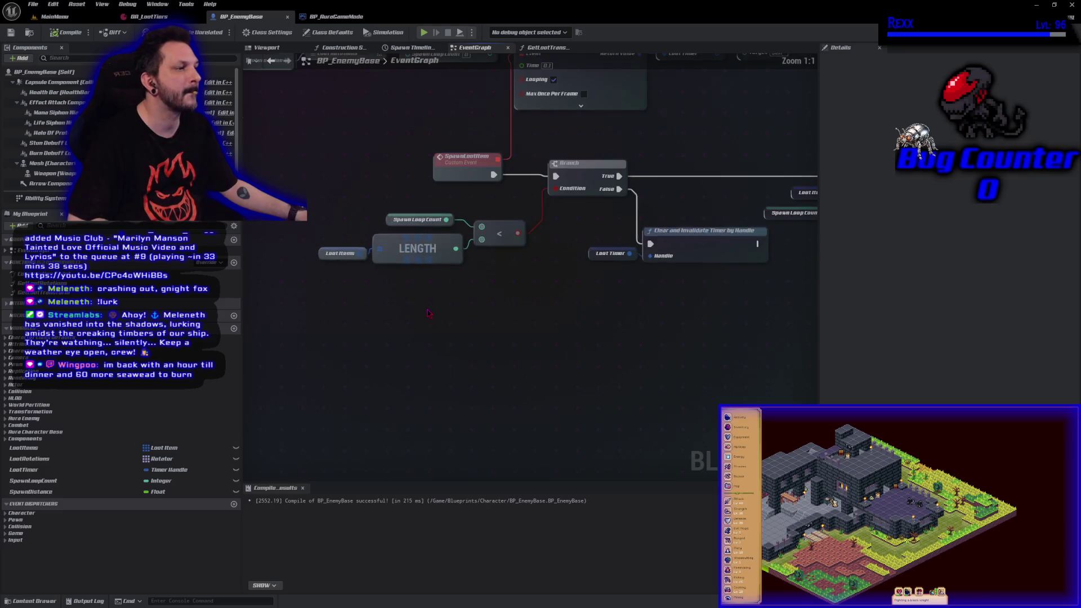
pyautogui.moveTo(429, 322); pyautogui.dragTo(324, 251)
pyautogui.moveTo(426, 261)
pyautogui.mouseDown()
pyautogui.moveTo(297, 262)
pyautogui.moveTo(357, 256)
pyautogui.mouseUp()
pyautogui.write('-')
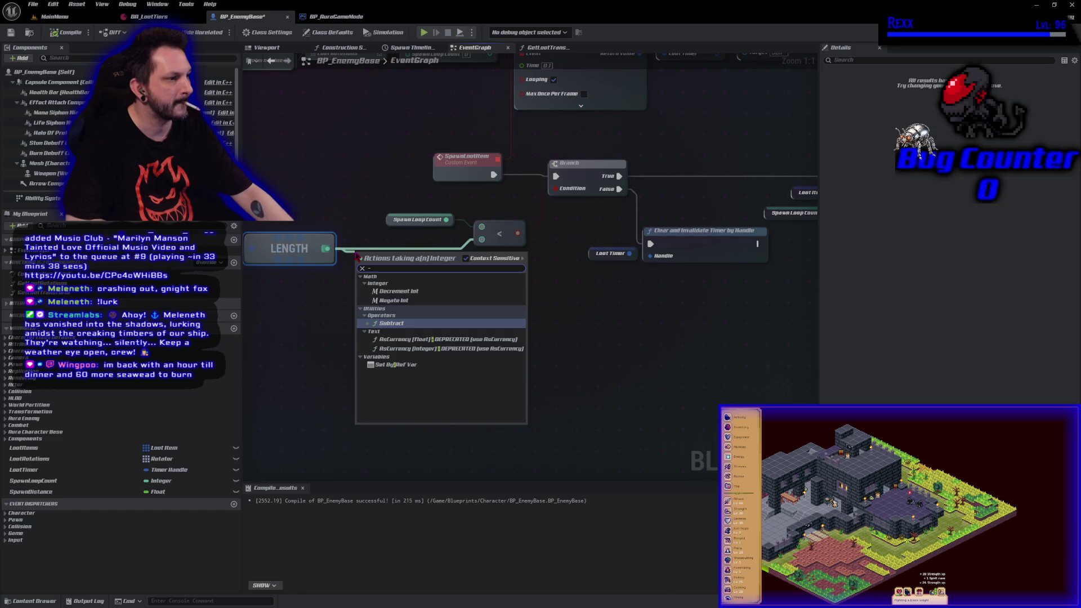
pyautogui.press('Return')
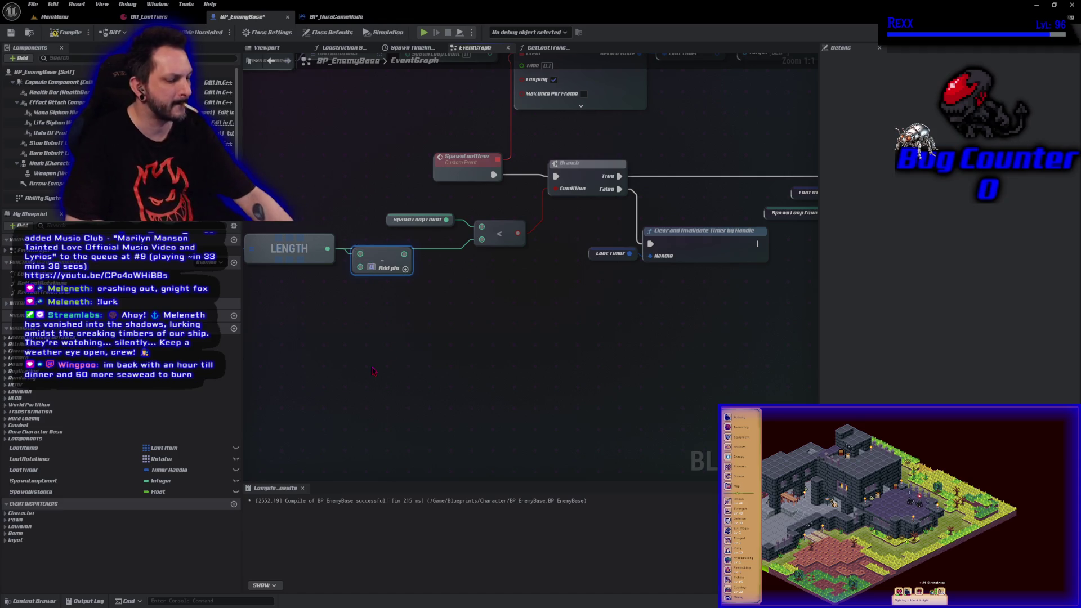
pyautogui.moveTo(404, 254); pyautogui.dragTo(482, 239)
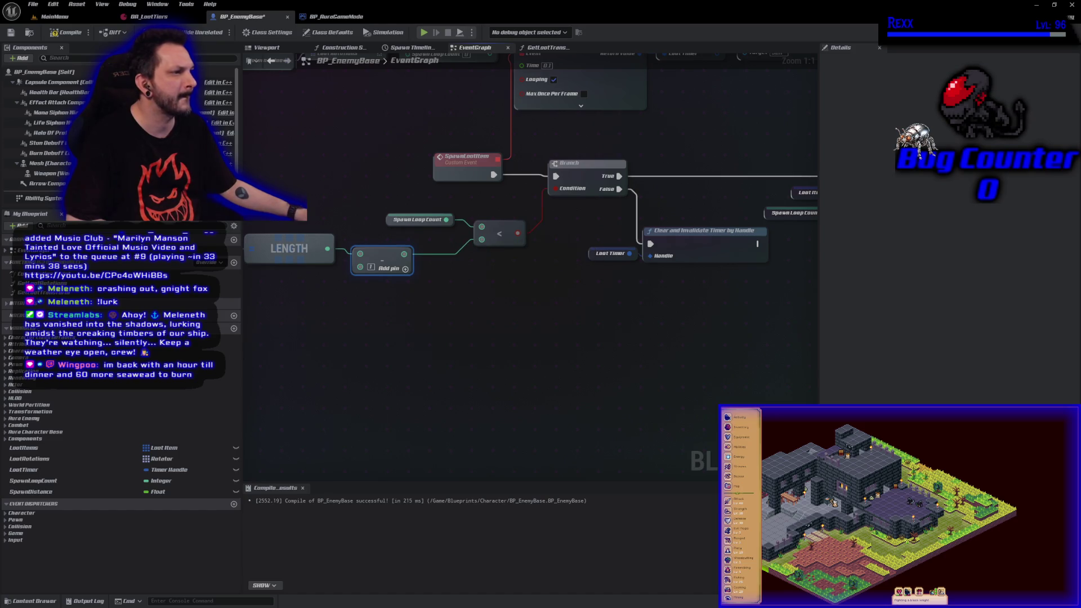
pyautogui.click(11, 33)
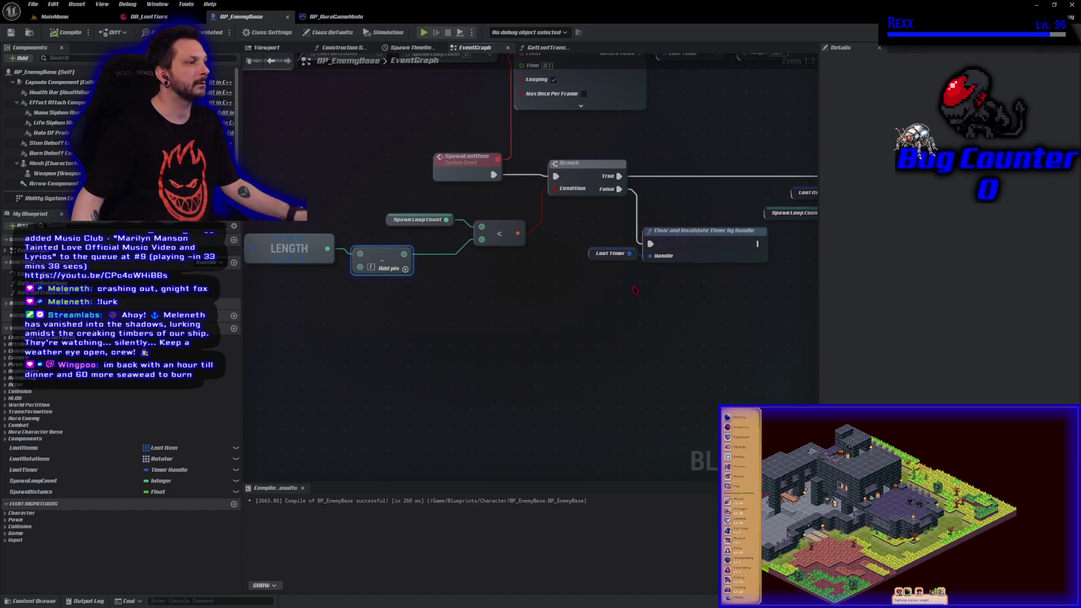
pyautogui.click(545, 47)
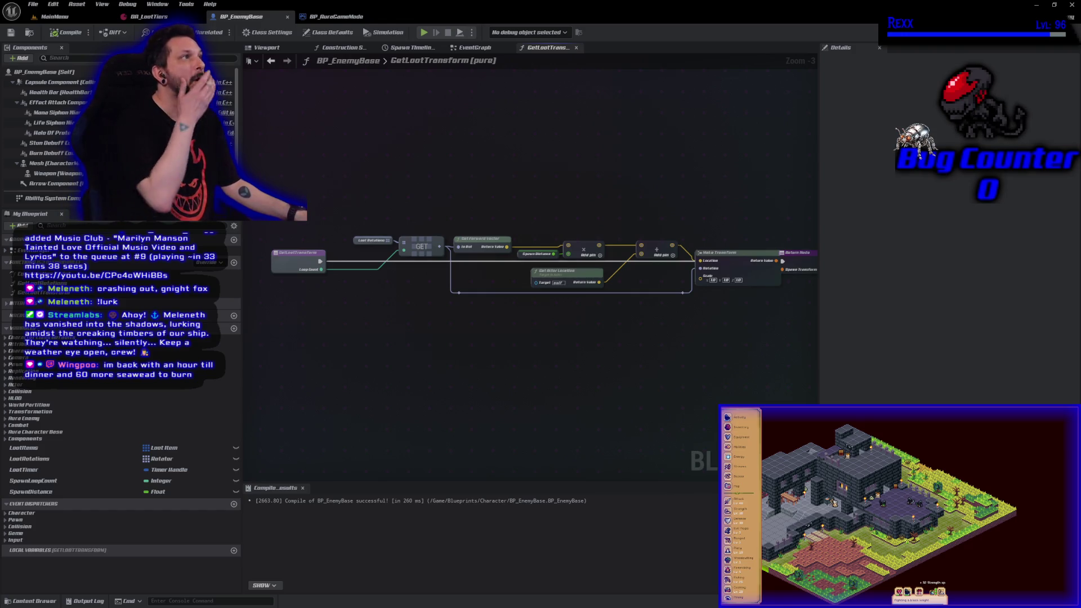
# - Set the Spawn Distance variable's default value to 50.0, compile, and clear the selection
pyautogui.click(522, 256)
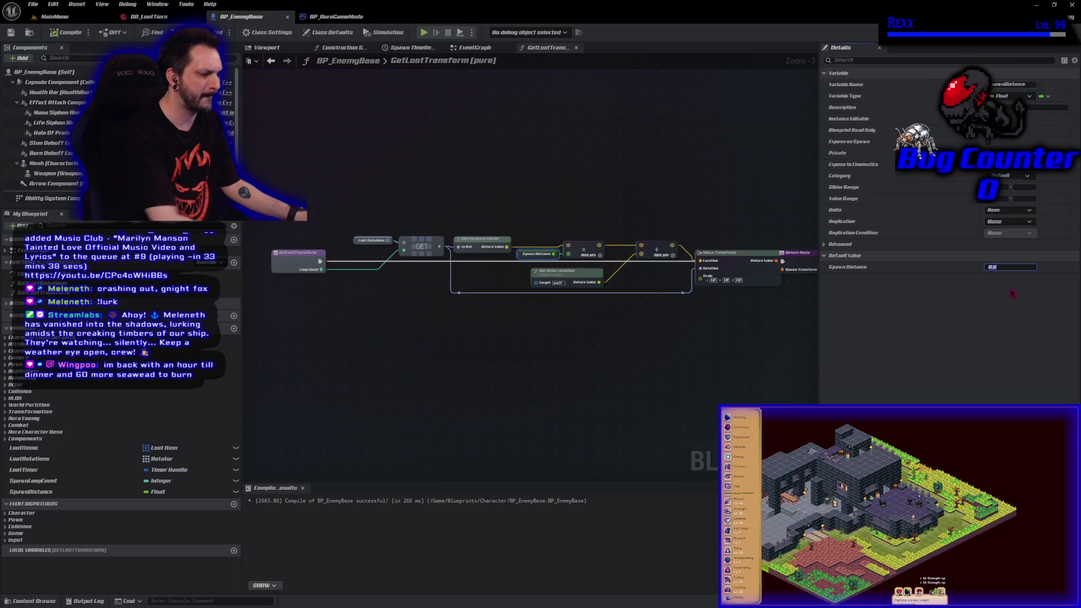
pyautogui.write('0')
pyautogui.click(66, 33)
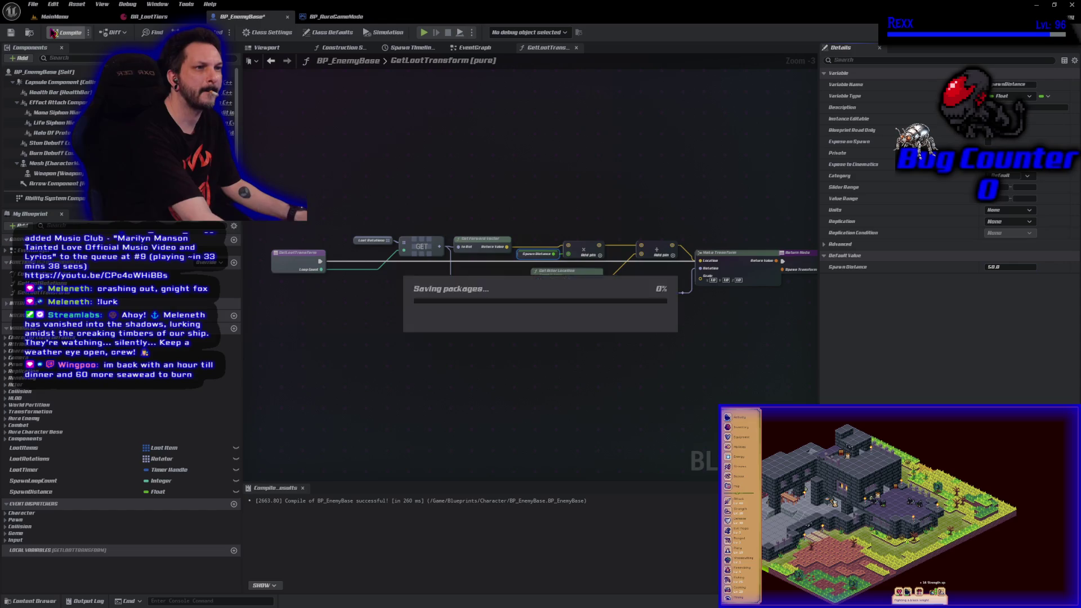
pyautogui.press('Escape')
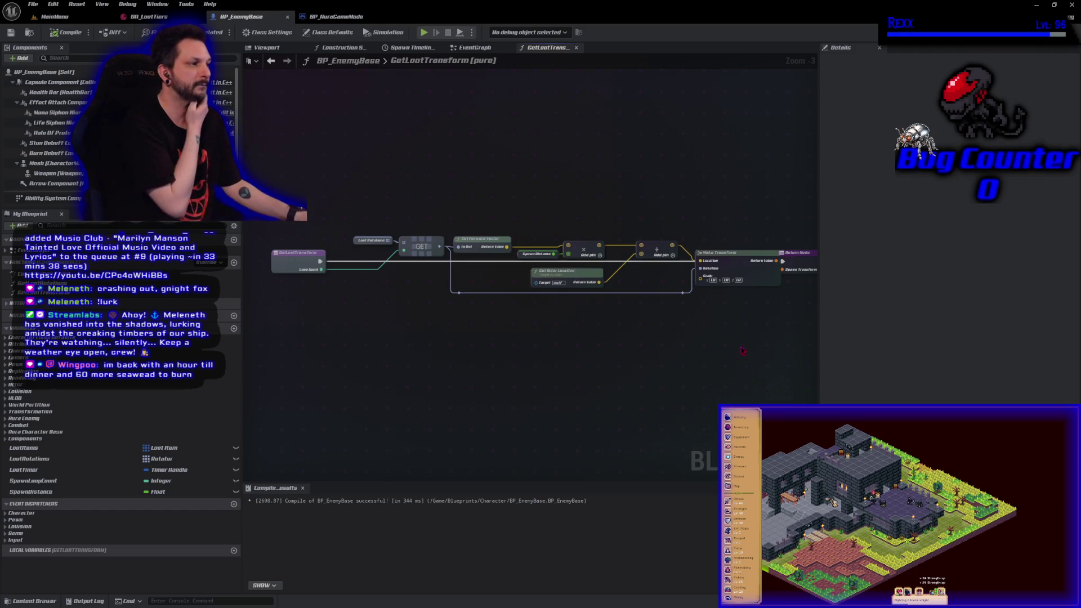
# - In the event graph, shift the Branch, SET and Level nodes right to make room after the cast
pyautogui.hotkey('alt', 'Left')
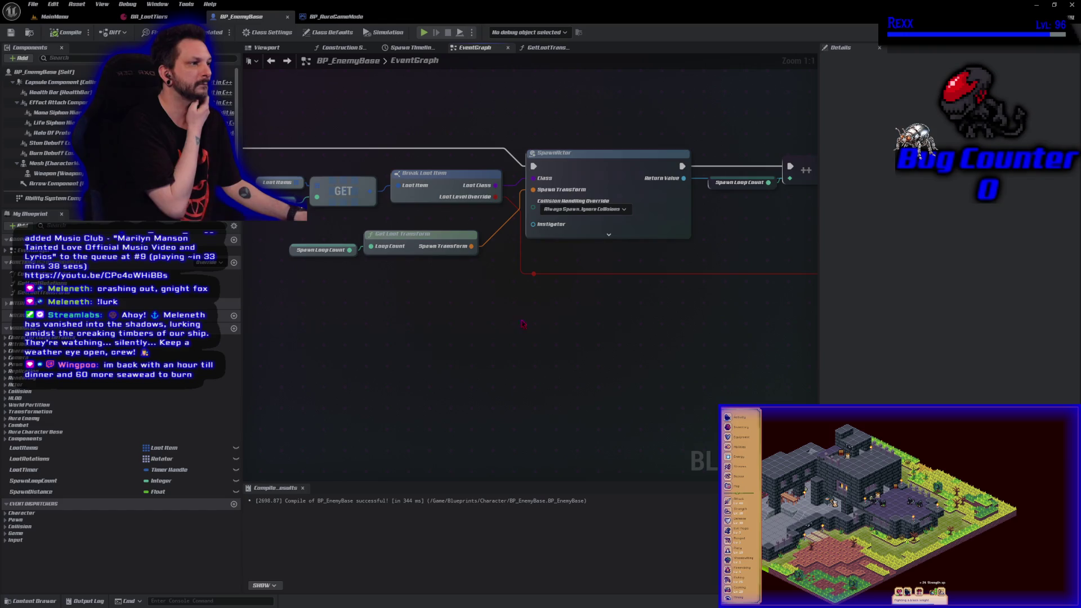
pyautogui.moveTo(519, 329); pyautogui.dragTo(453, 359)
pyautogui.moveTo(457, 158)
pyautogui.mouseDown()
pyautogui.moveTo(598, 278)
pyautogui.moveTo(676, 377)
pyautogui.mouseUp()
pyautogui.moveTo(536, 224); pyautogui.dragTo(665, 221)
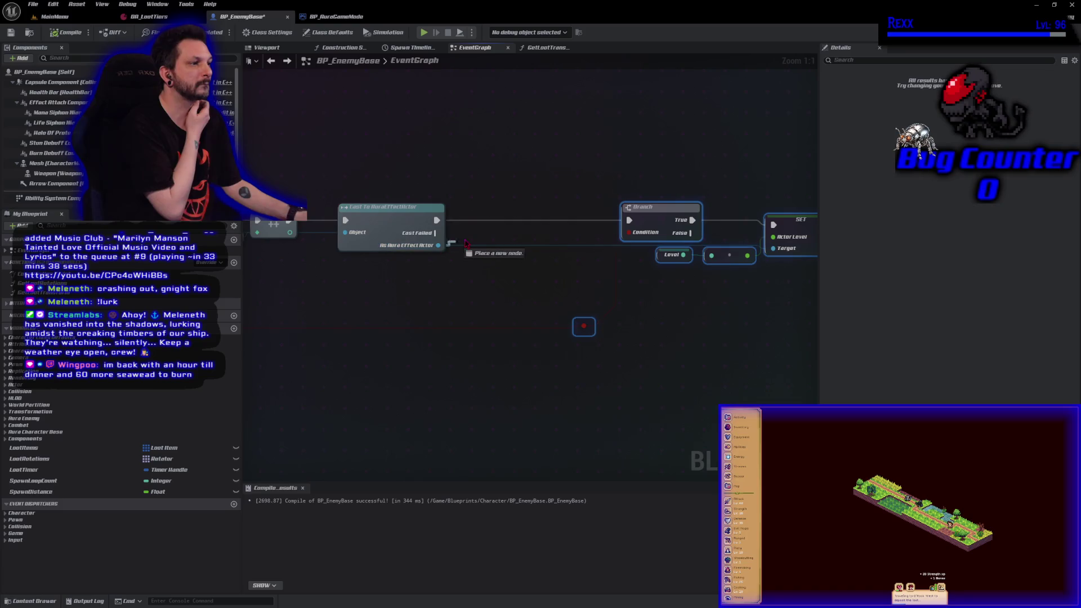
# - Add an Is Valid macro node off the As Aura Effect Actor cast result
pyautogui.moveTo(438, 245); pyautogui.dragTo(476, 240)
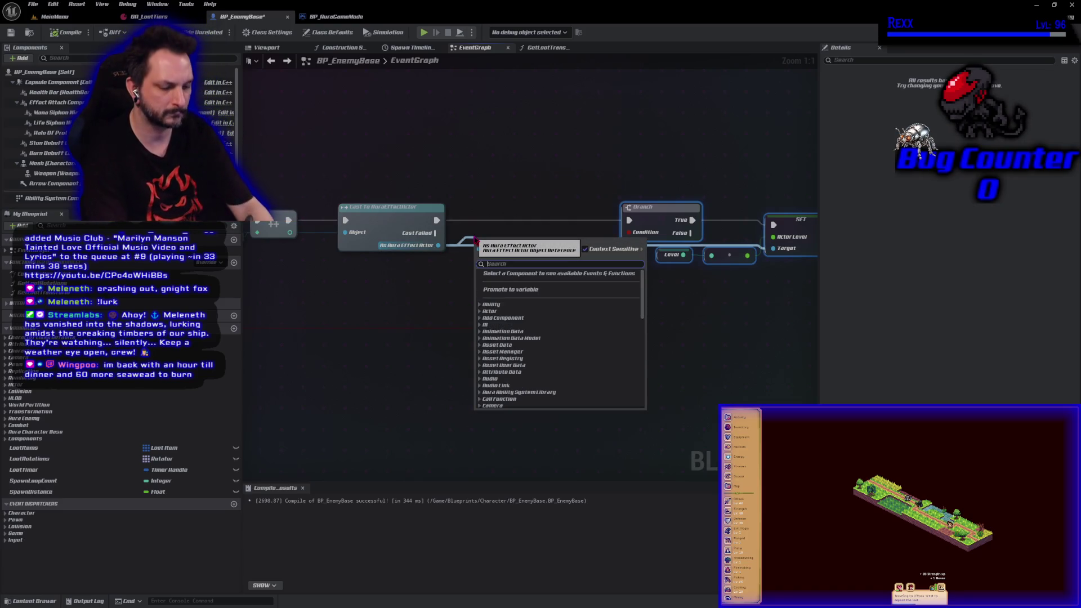
pyautogui.write('is c')
pyautogui.press('BackSpace')
pyautogui.write('v')
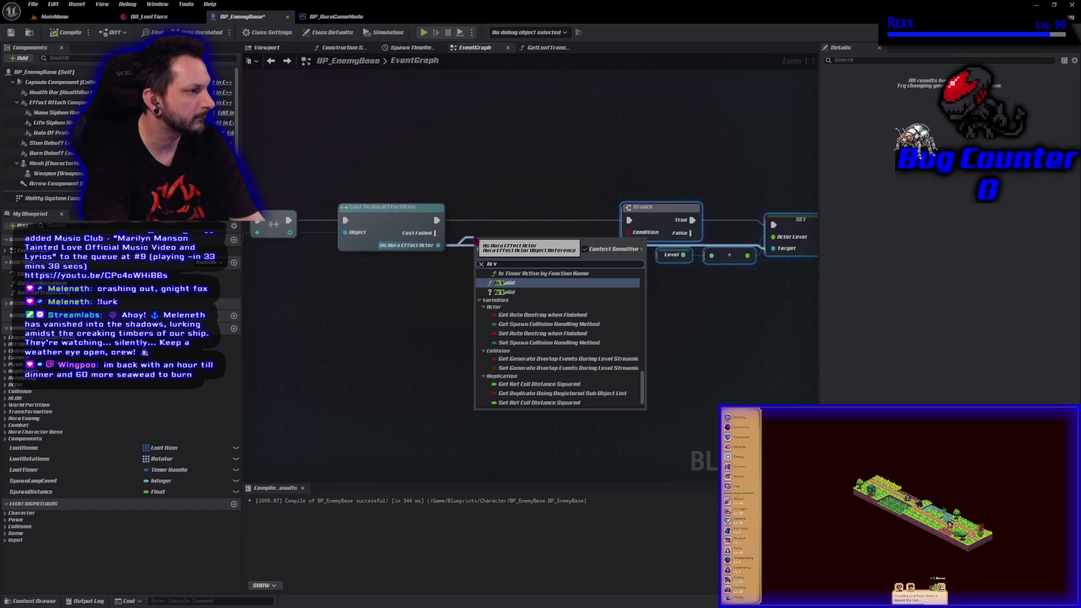
pyautogui.press('Down')
pyautogui.press('Return')
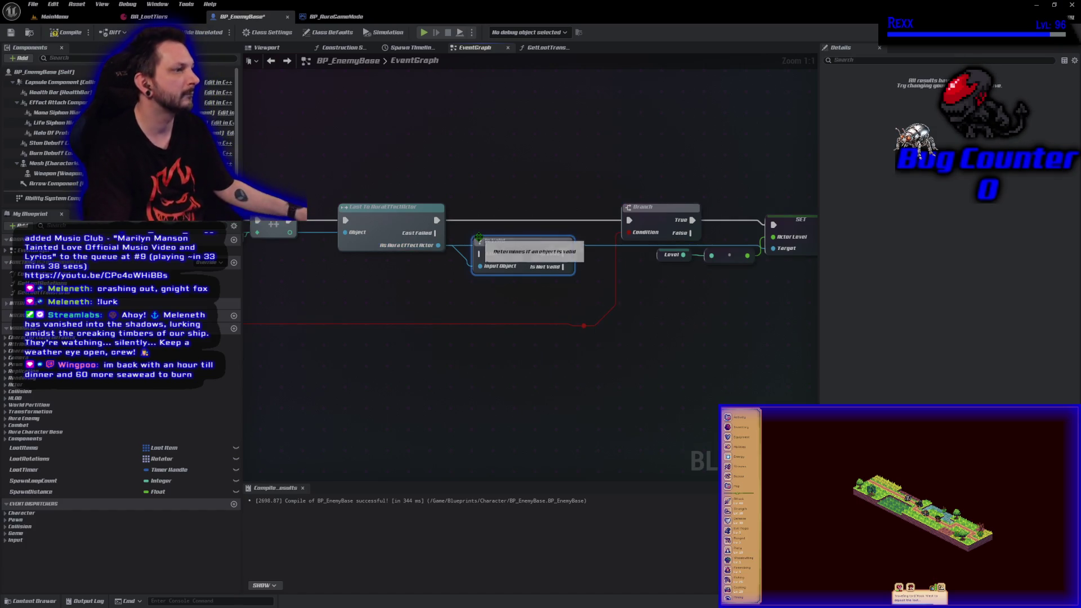
# - Route the cast's execution through Is Valid into the Branch, then compile and save
pyautogui.moveTo(629, 220)
pyautogui.mouseDown()
pyautogui.moveTo(464, 242)
pyautogui.moveTo(479, 254)
pyautogui.mouseUp()
pyautogui.moveTo(563, 253); pyautogui.dragTo(628, 220)
pyautogui.moveTo(507, 241); pyautogui.dragTo(514, 207)
pyautogui.moveTo(577, 223); pyautogui.dragTo(629, 221)
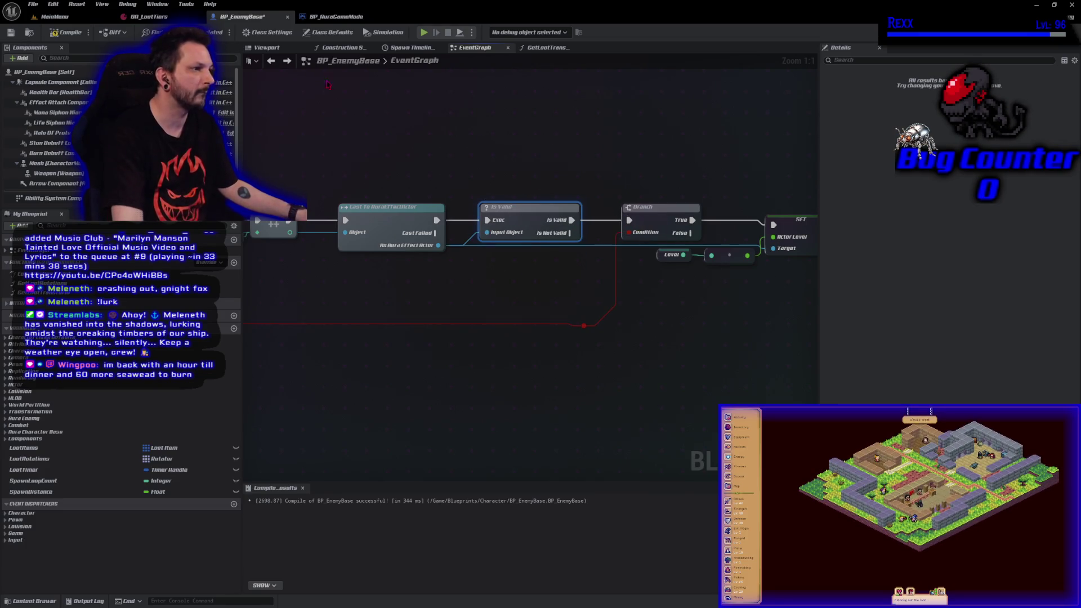
pyautogui.click(67, 32)
pyautogui.click(480, 412)
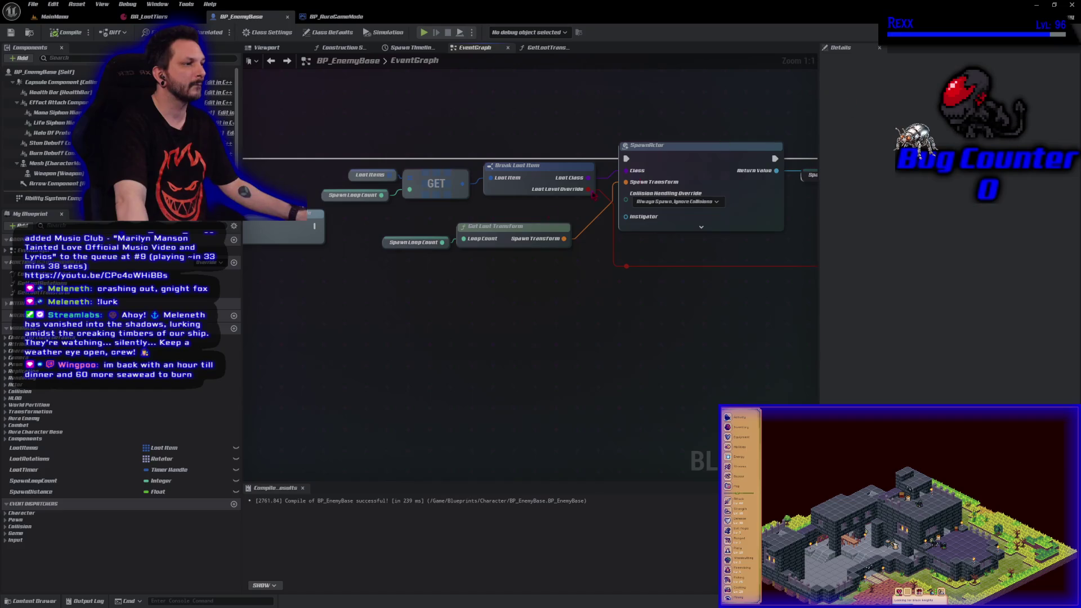
pyautogui.doubleClick(499, 231)
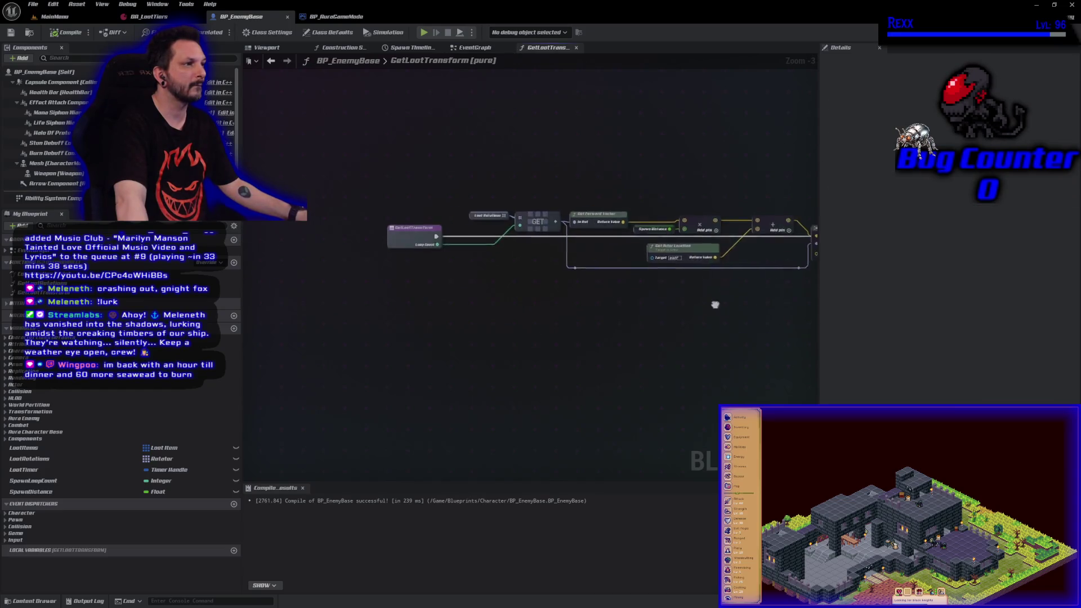
# - Place a Random Float in Range node beside the spawn-offset math in GetLootTransform
pyautogui.rightClick(358, 144)
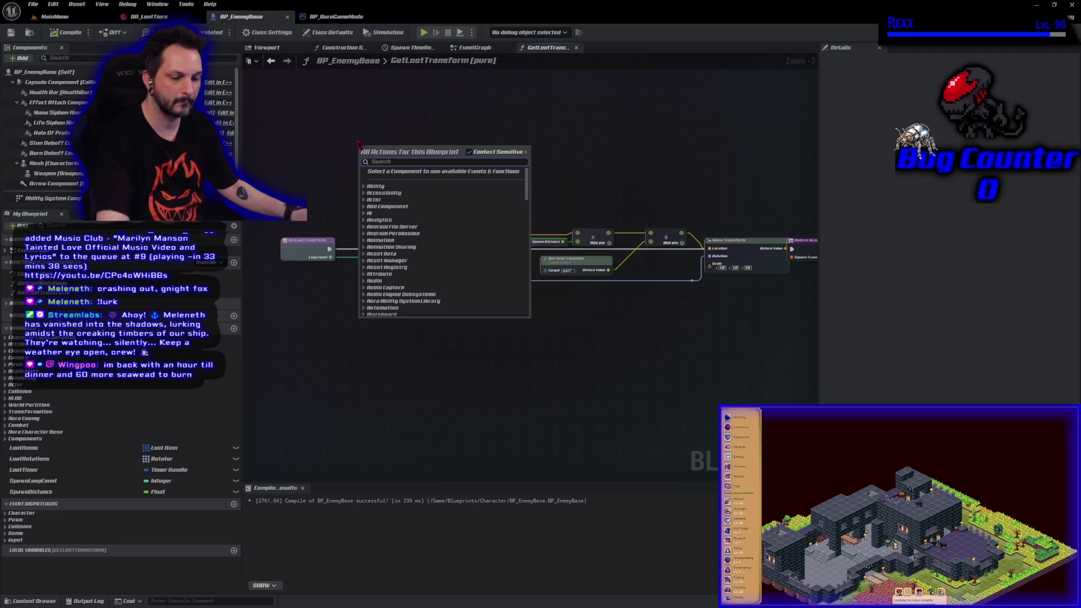
pyautogui.write('random float in range')
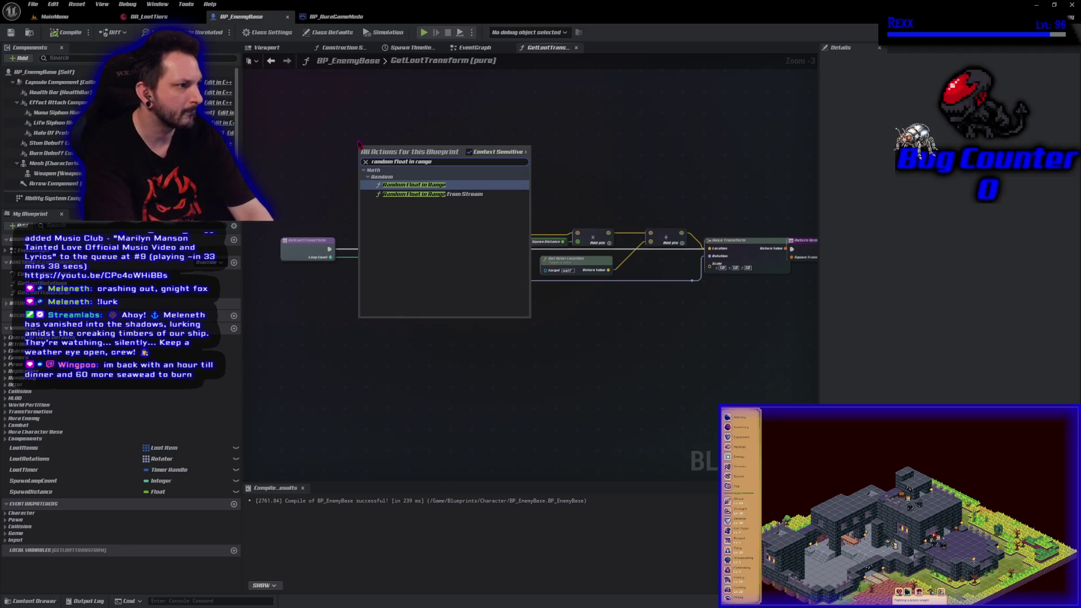
pyautogui.press('Return')
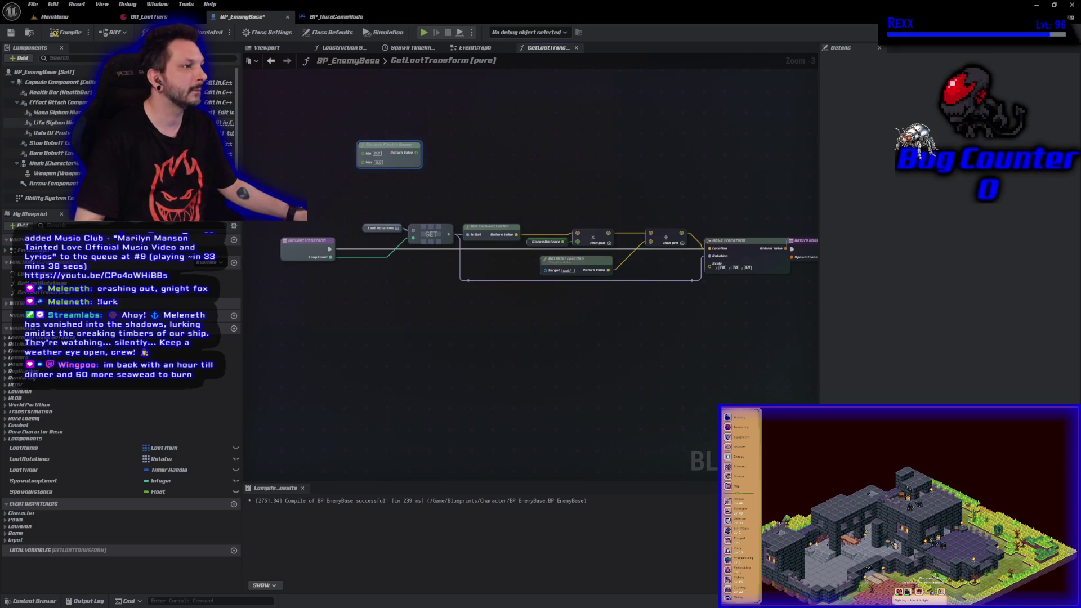
pyautogui.scroll(3, 485, 193)
# - Promote the Min and Max pins to variables MinSpawnDistance and MaxSpawnDistance, then compile and save
pyautogui.moveTo(453, 203); pyautogui.dragTo(378, 187)
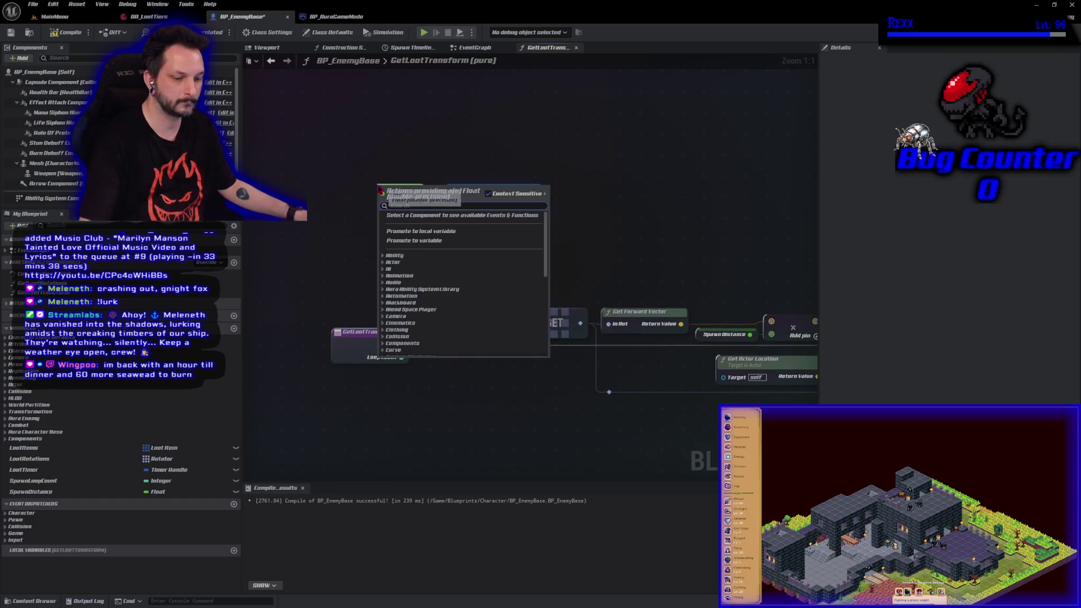
pyautogui.click(401, 241)
pyautogui.write('MinSpawnDistance')
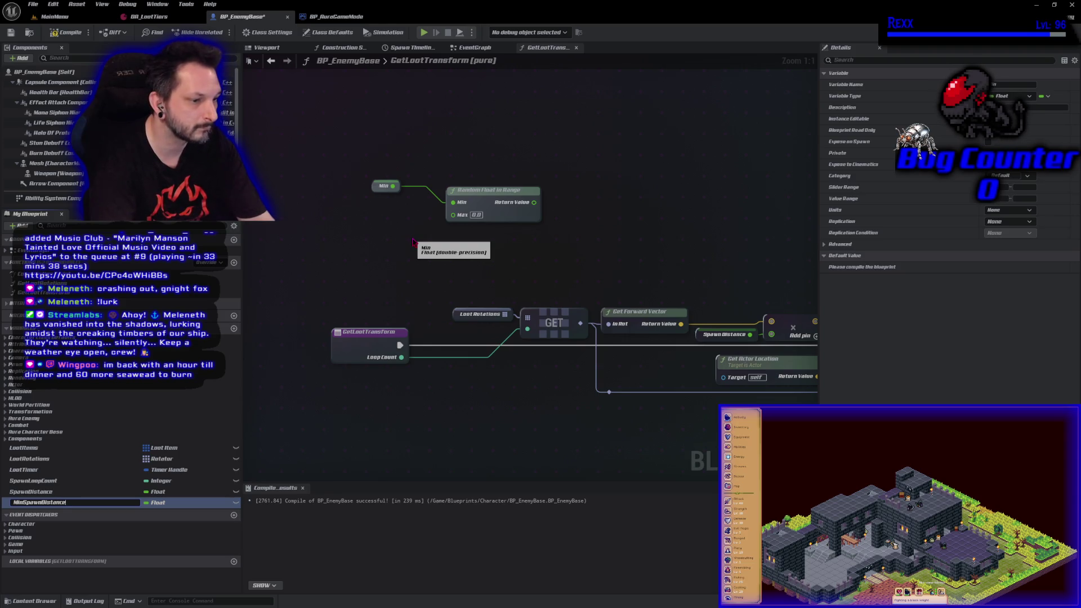
pyautogui.press('Return')
pyautogui.moveTo(454, 216); pyautogui.dragTo(407, 250)
pyautogui.click(449, 300)
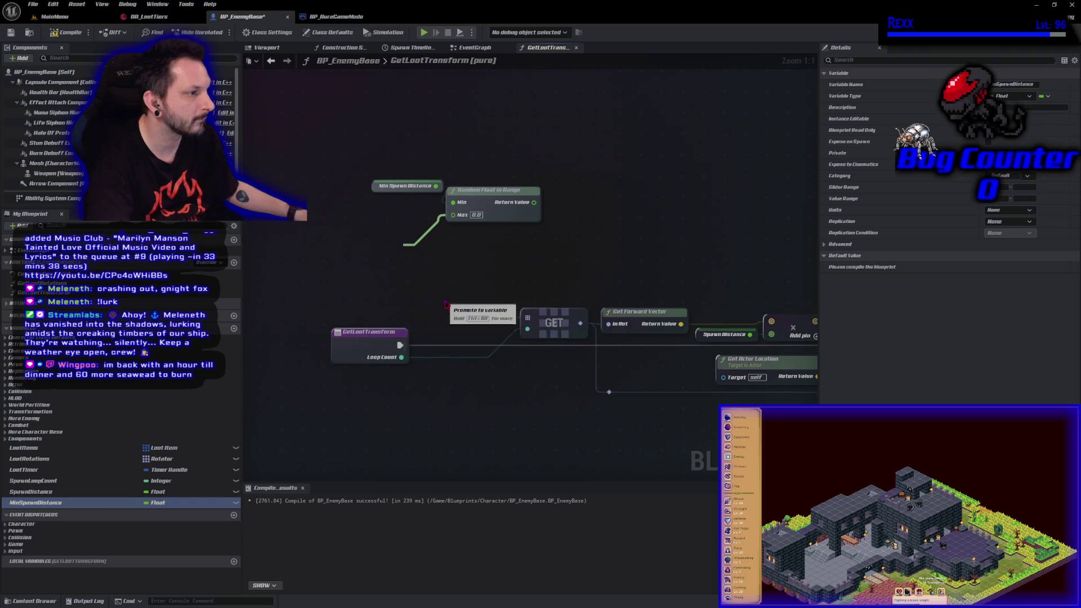
pyautogui.write('MaxSpawnDistance')
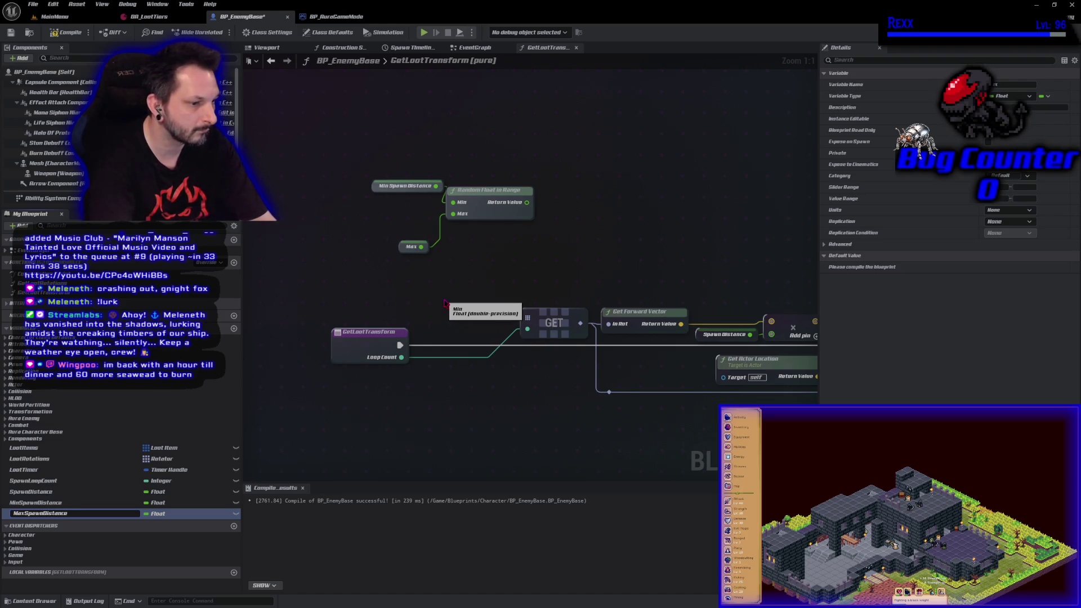
pyautogui.press('Return')
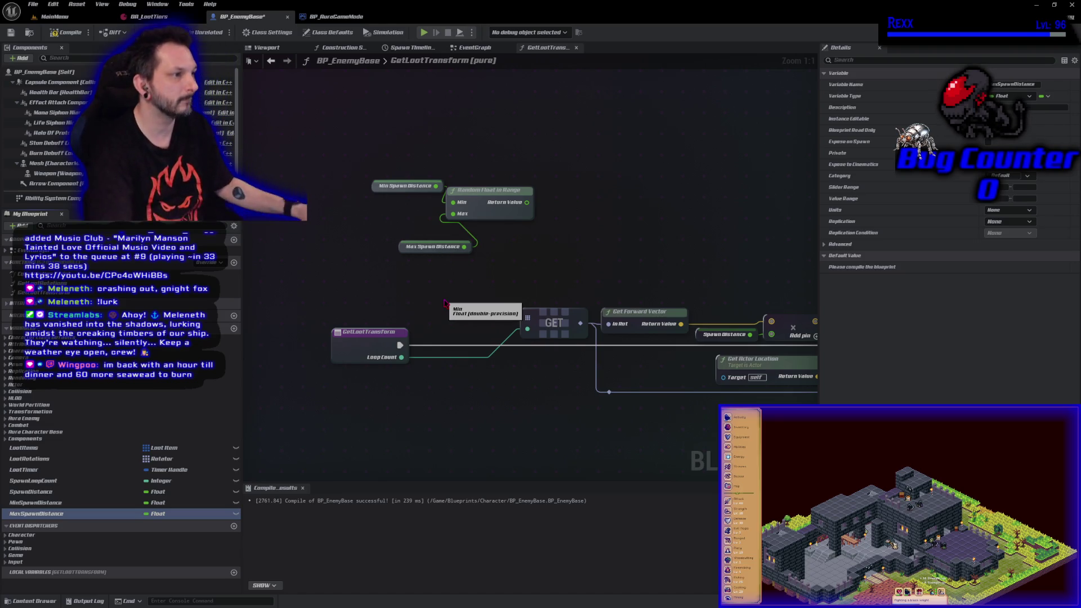
pyautogui.click(68, 32)
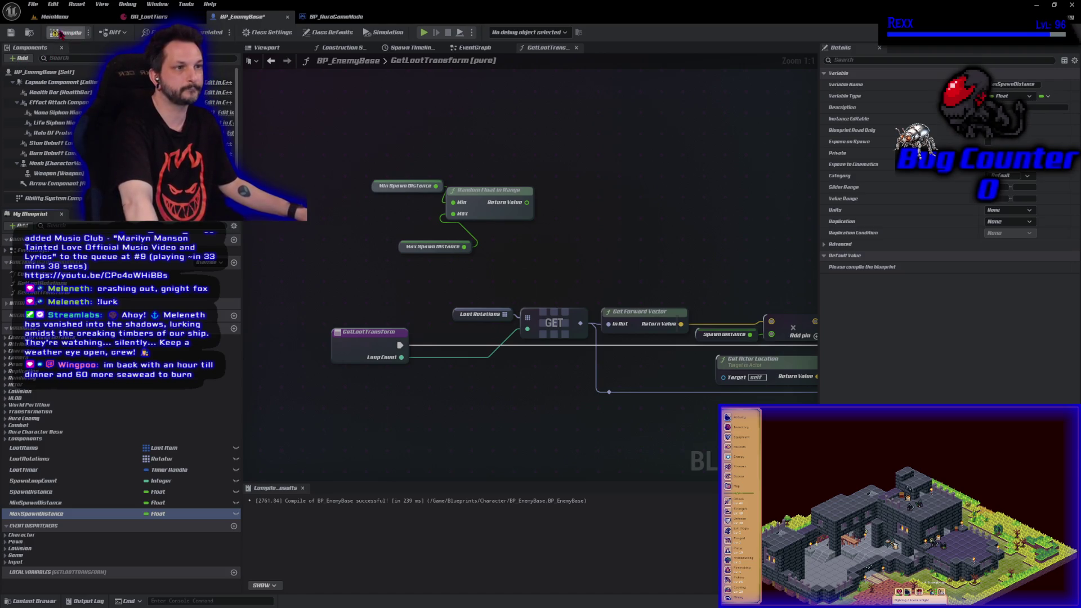
pyautogui.click(11, 33)
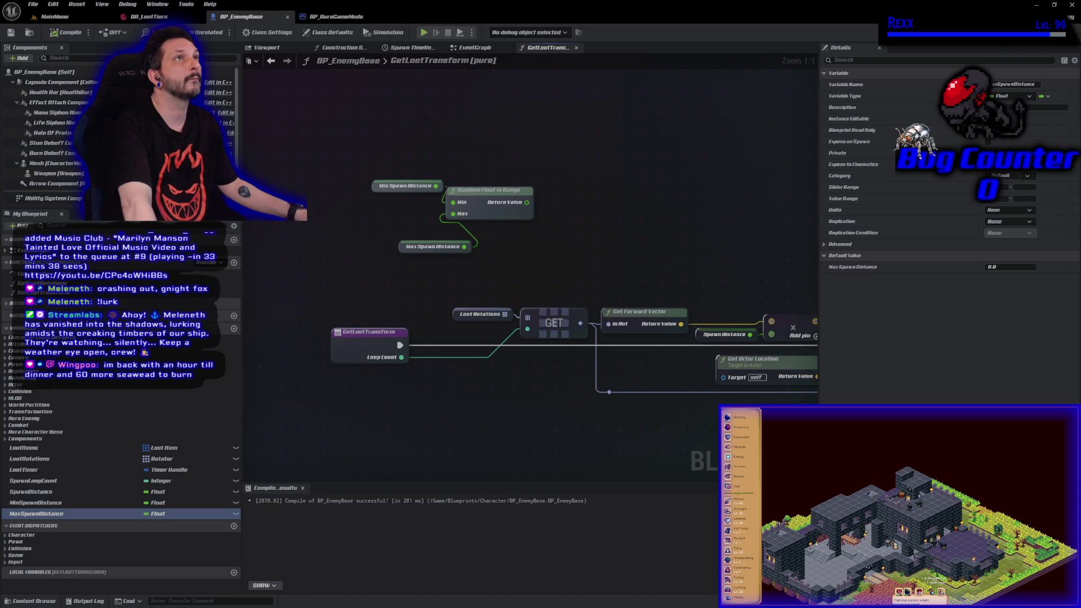
# - Set MaxSpawnDistance's default value to 100 with MinSpawnDistance at 50, then compile and save
pyautogui.click(376, 186)
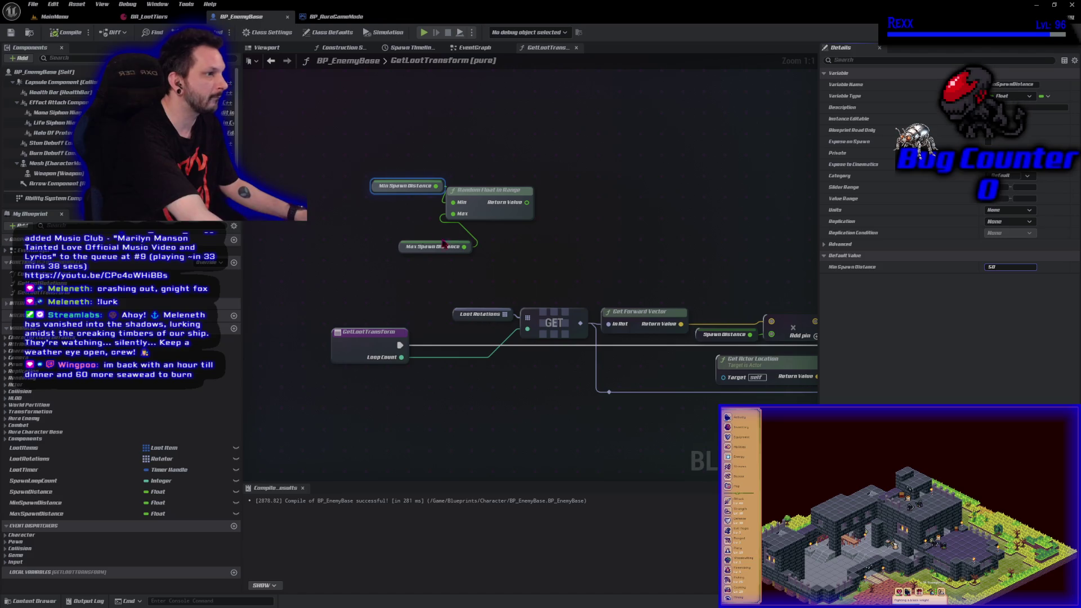
pyautogui.click(400, 247)
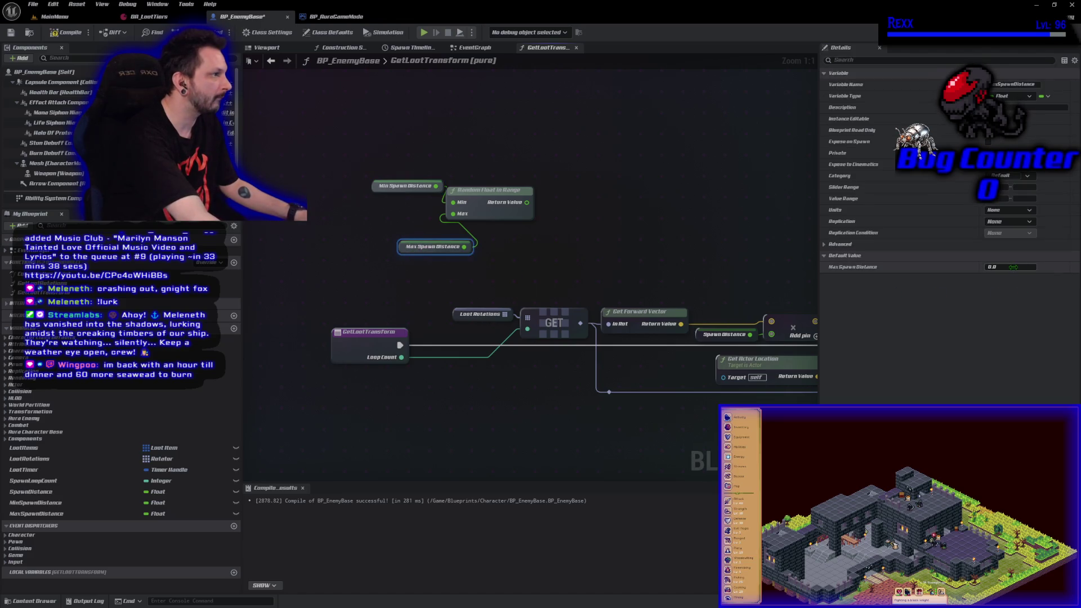
pyautogui.click(1011, 268)
pyautogui.write('100')
pyautogui.press('Return')
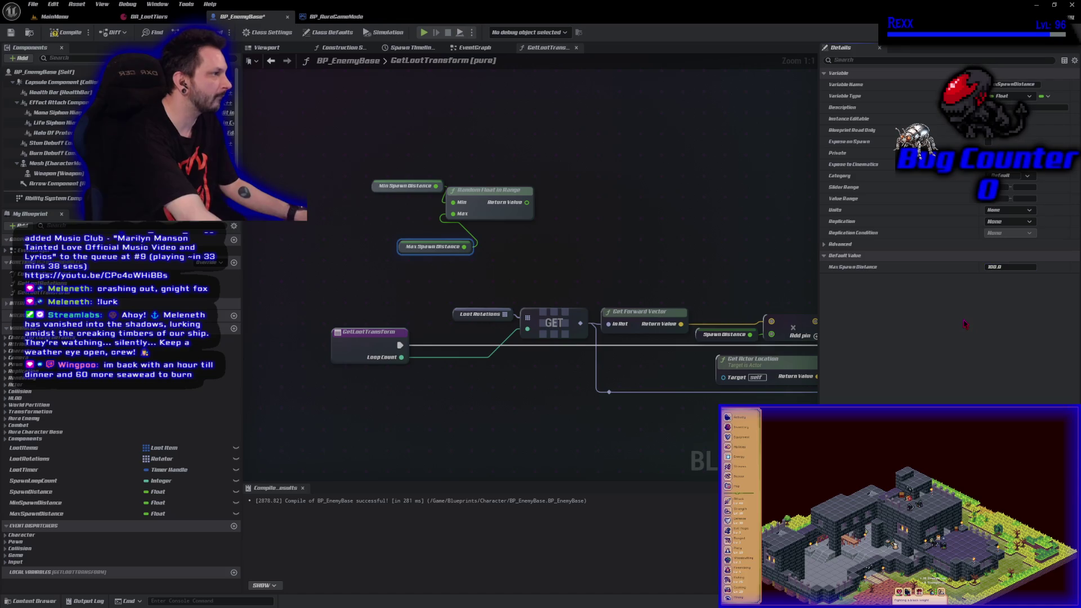
pyautogui.click(67, 32)
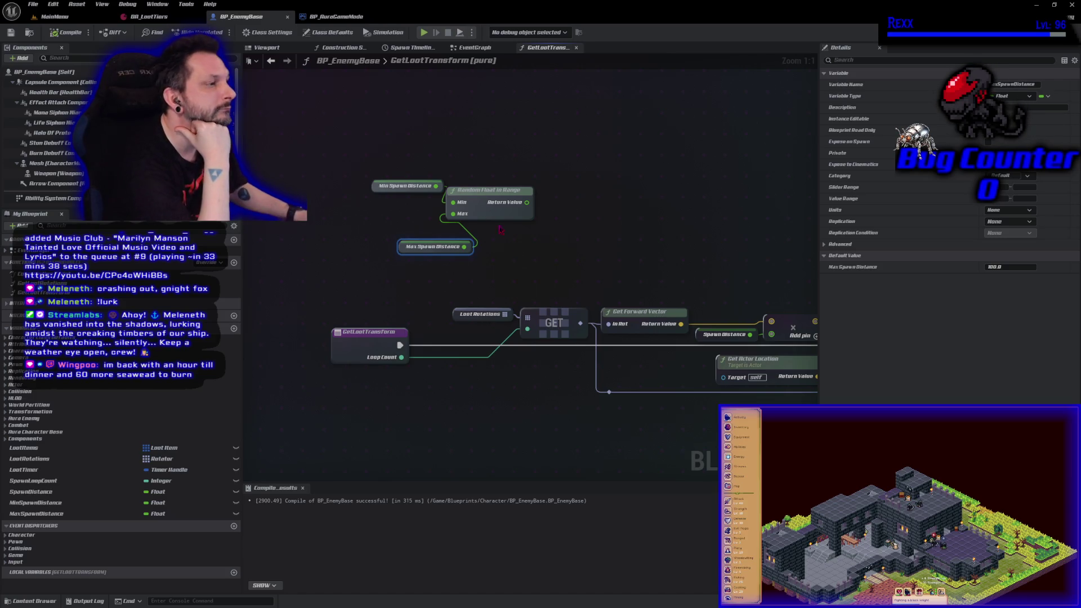
# - Arrange the MinSpawnDistance and MaxSpawnDistance getters neatly beside Random Float in Range
pyautogui.moveTo(500, 207)
pyautogui.mouseDown()
pyautogui.moveTo(427, 165)
pyautogui.moveTo(456, 164)
pyautogui.mouseUp()
pyautogui.moveTo(322, 167); pyautogui.dragTo(341, 181)
pyautogui.moveTo(341, 224); pyautogui.dragTo(332, 204)
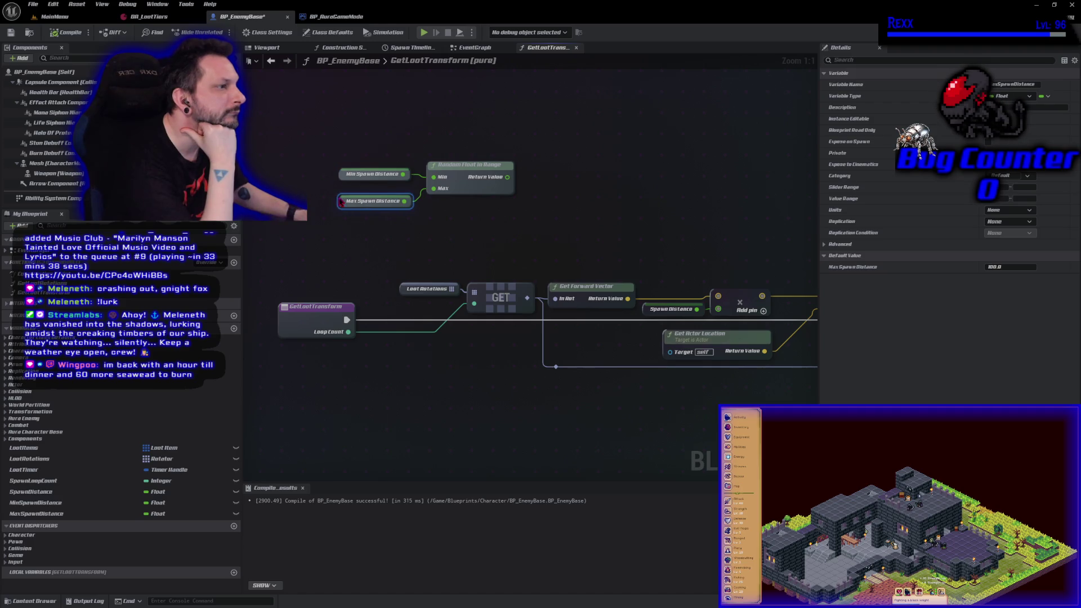
pyautogui.moveTo(360, 151)
pyautogui.mouseDown()
pyautogui.moveTo(436, 206)
pyautogui.moveTo(509, 226)
pyautogui.moveTo(663, 231)
pyautogui.moveTo(579, 255)
pyautogui.moveTo(569, 245)
pyautogui.mouseUp()
# - Plug the random value into the multiply node, delete the old Spawn Distance getter, and recompile
pyautogui.moveTo(634, 246)
pyautogui.mouseDown()
pyautogui.moveTo(694, 278)
pyautogui.moveTo(719, 310)
pyautogui.mouseUp()
pyautogui.moveTo(648, 309); pyautogui.dragTo(591, 153)
pyautogui.press('Delete')
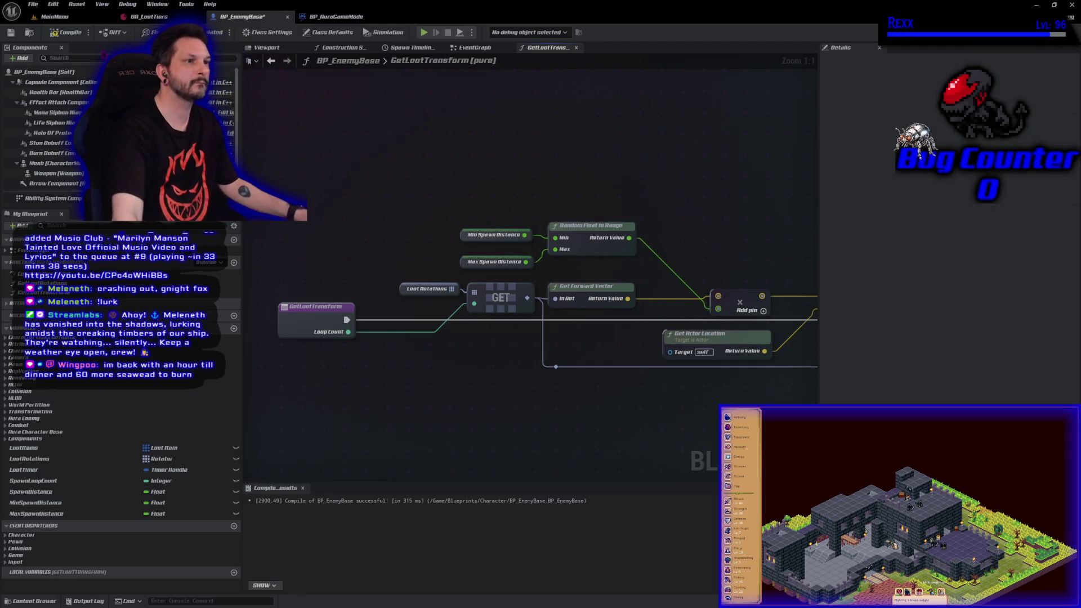
pyautogui.press('F7')
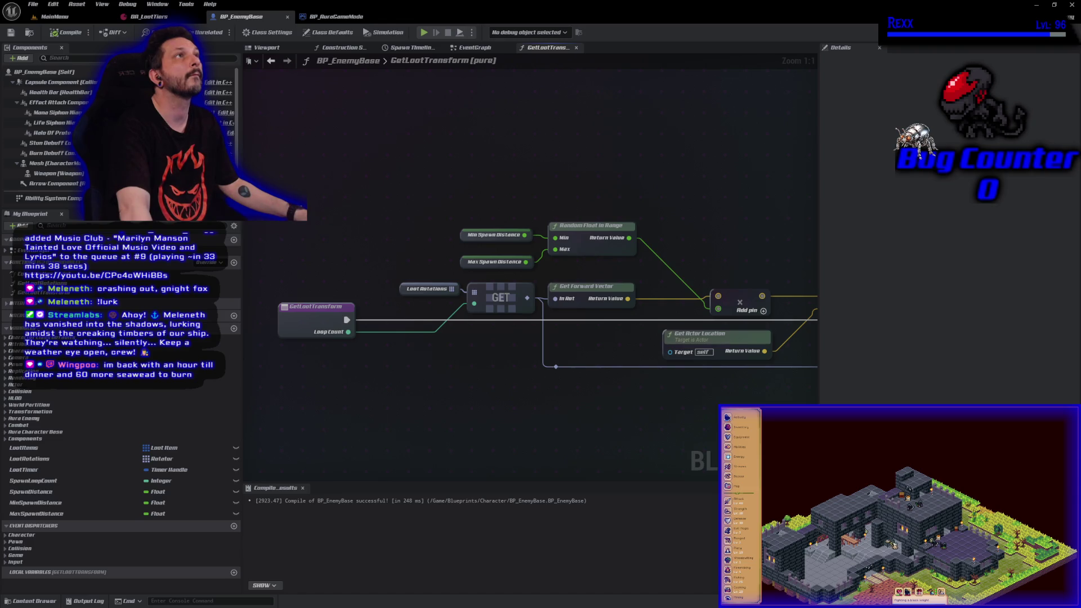
pyautogui.moveTo(750, 210); pyautogui.dragTo(593, 197)
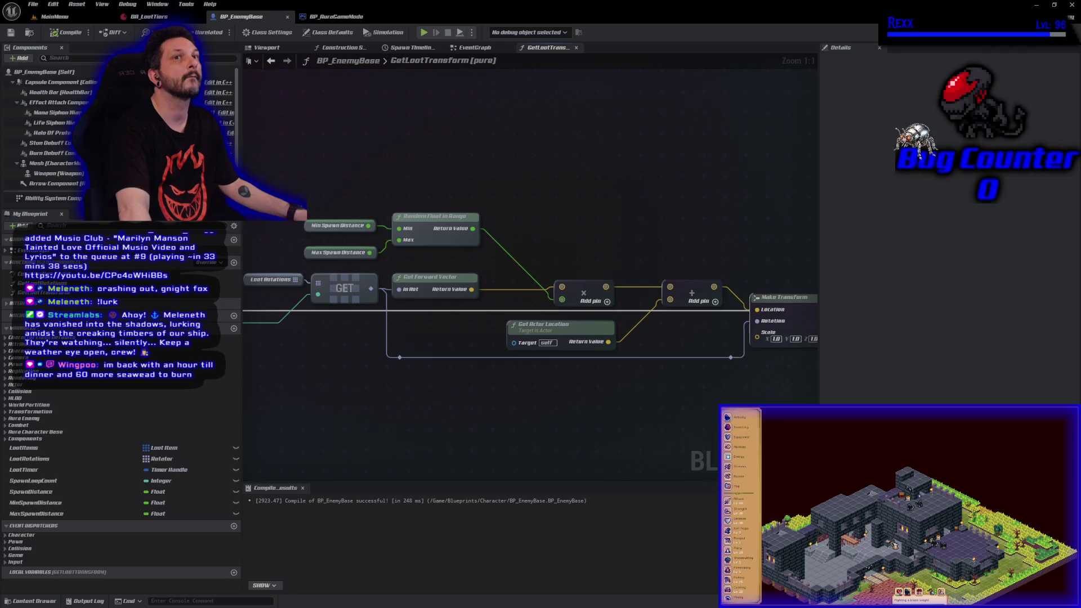
# - Delete the unused SpawnDistance variable, then compile and save BP_EnemyBase
pyautogui.click(48, 493)
pyautogui.press('Delete')
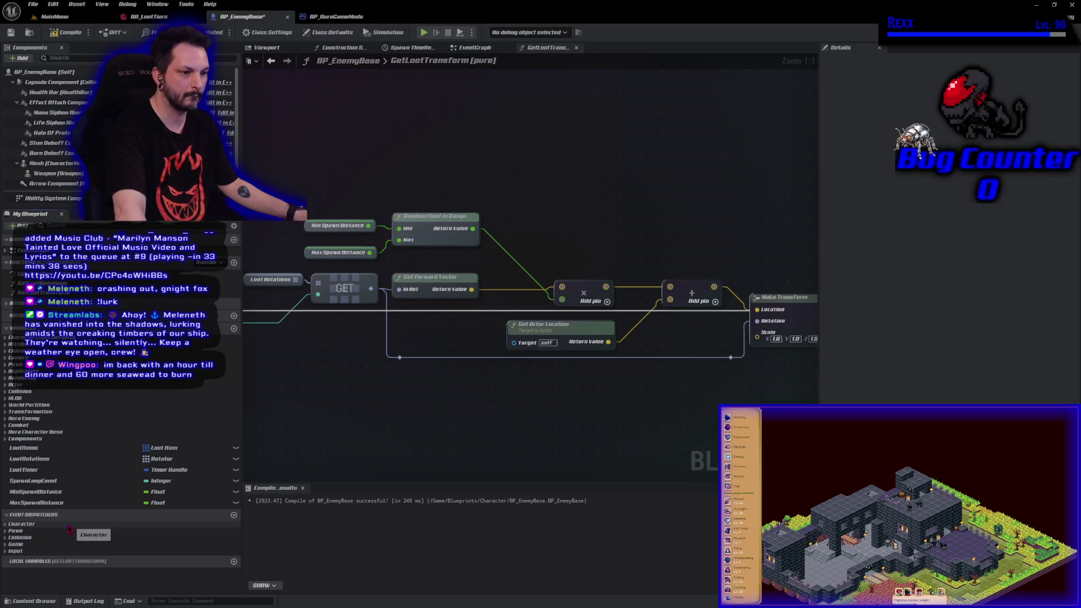
pyautogui.click(63, 32)
pyautogui.click(12, 32)
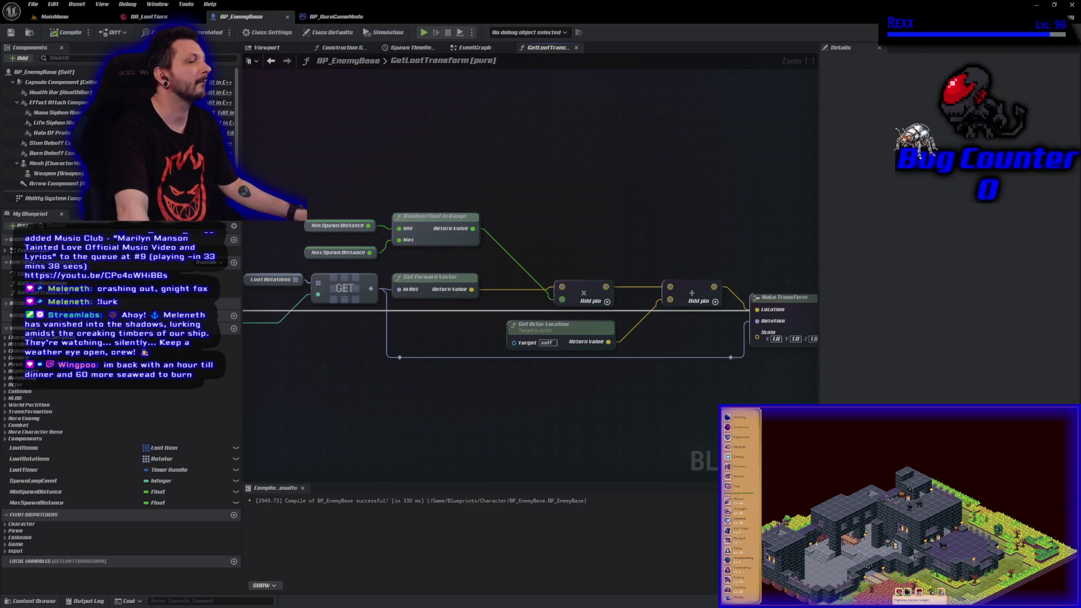
# - Set MinSpawnDistance's default to 25 and MaxSpawnDistance's to 200, then recompile
pyautogui.click(84, 492)
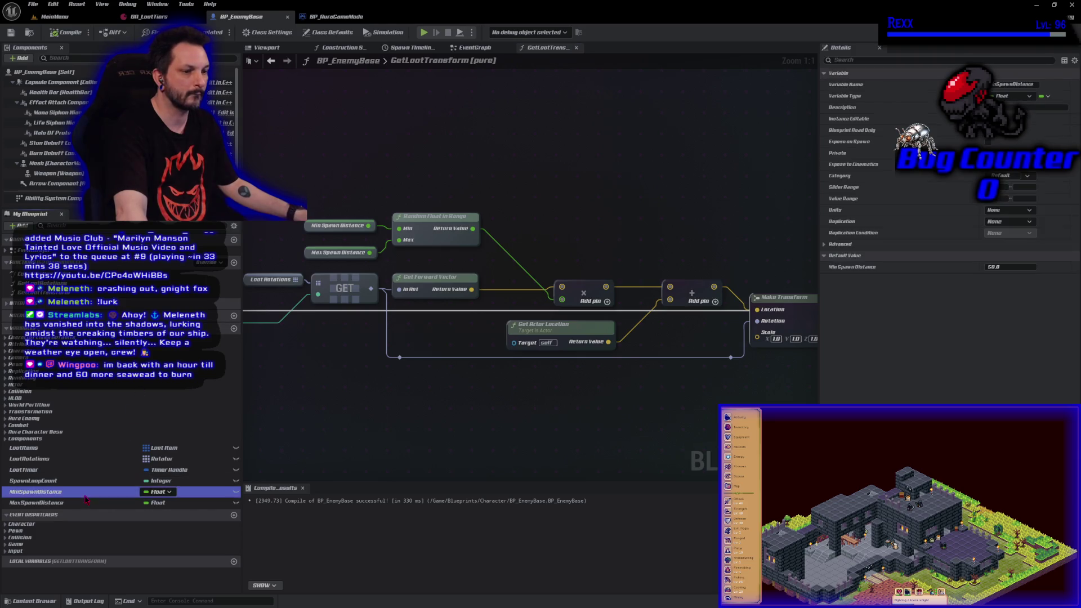
pyautogui.write('25')
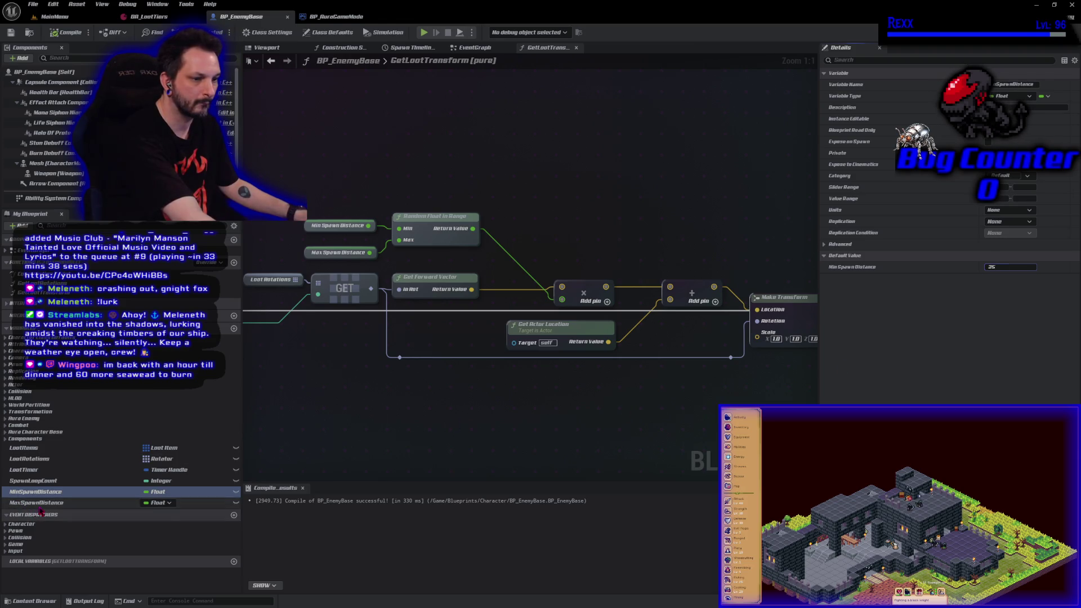
pyautogui.click(36, 503)
pyautogui.click(999, 267)
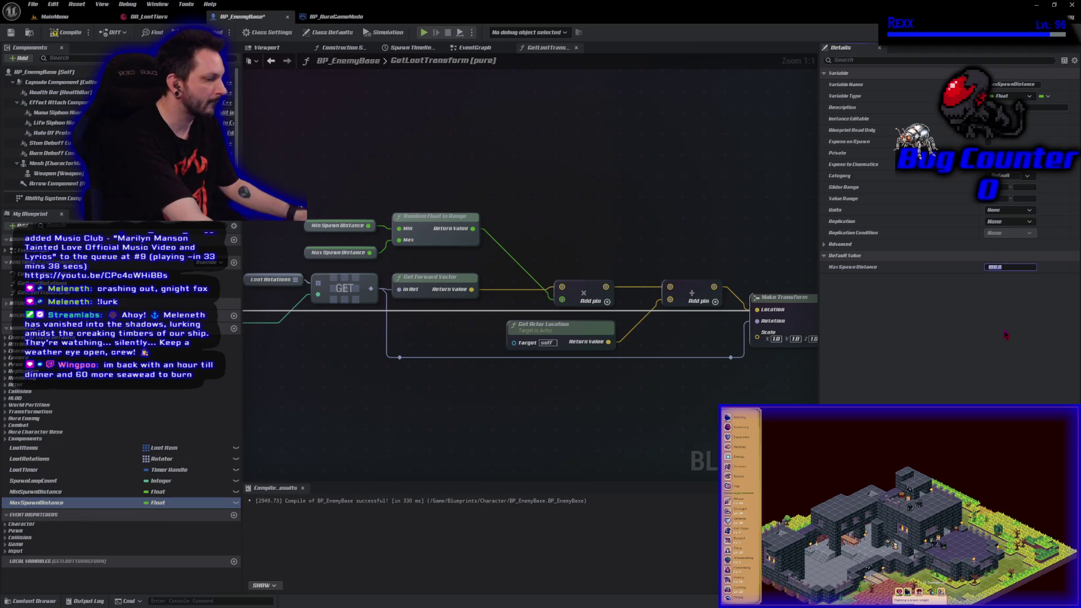
pyautogui.press('Return')
pyautogui.click(68, 32)
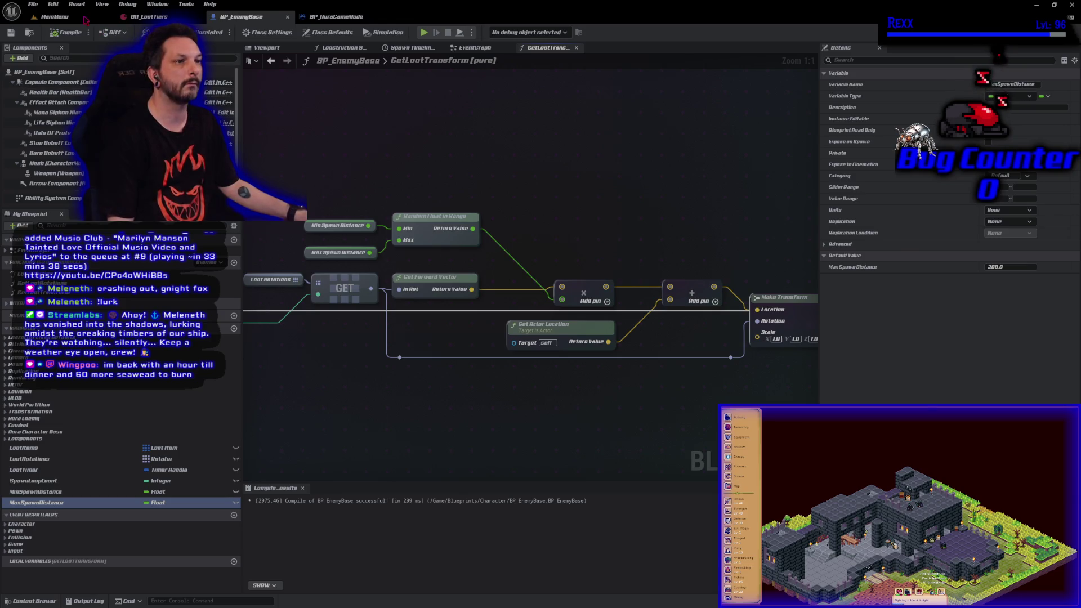
# - Play the MainMenu level, delete the old first save slot, and start a new game there
pyautogui.click(214, 32)
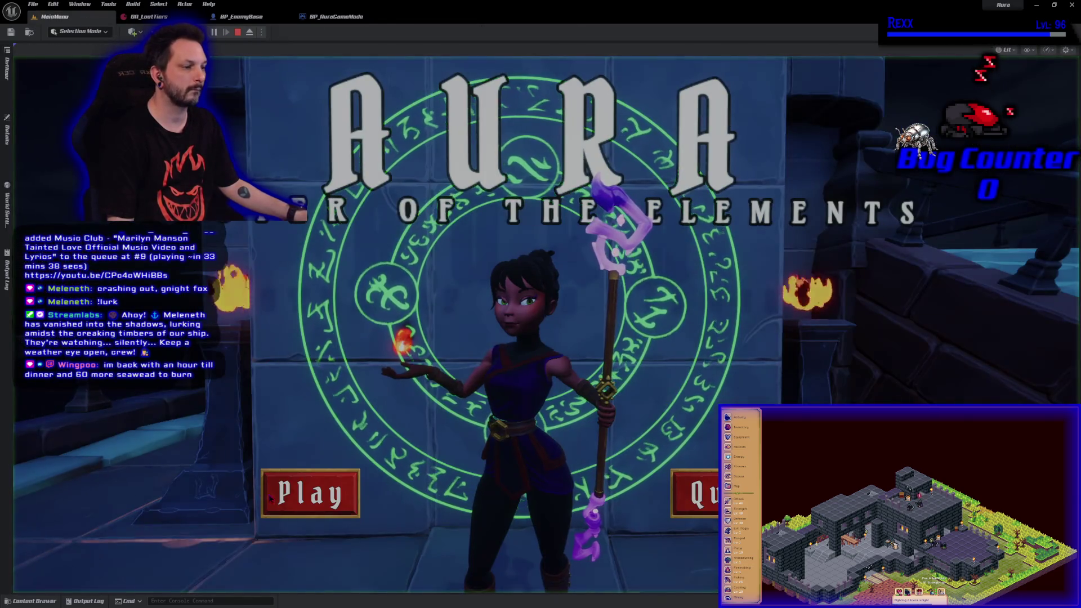
pyautogui.click(307, 494)
pyautogui.click(347, 373)
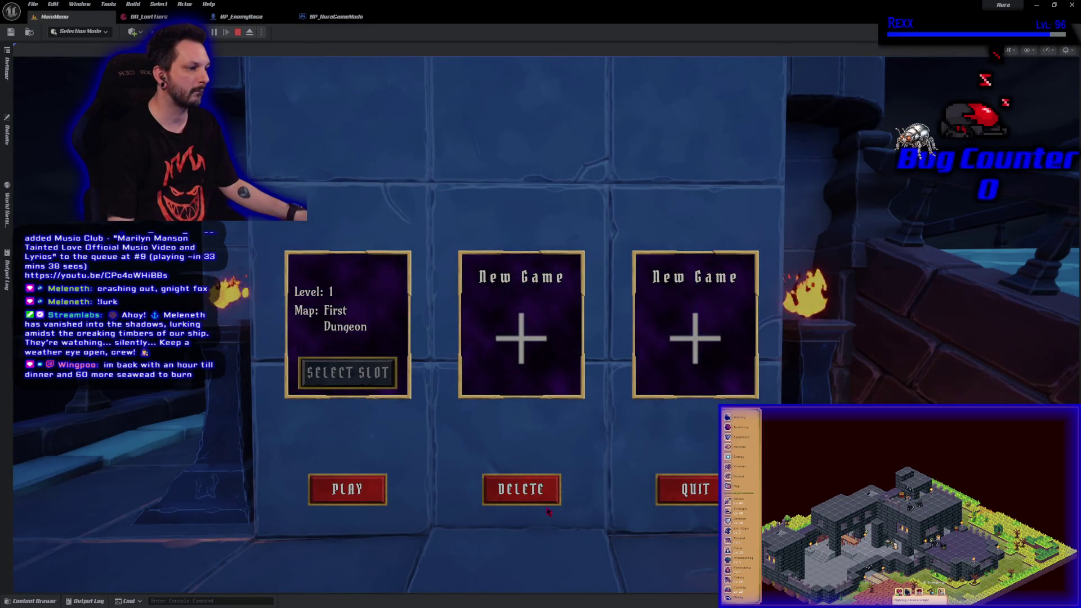
pyautogui.click(521, 489)
pyautogui.click(604, 175)
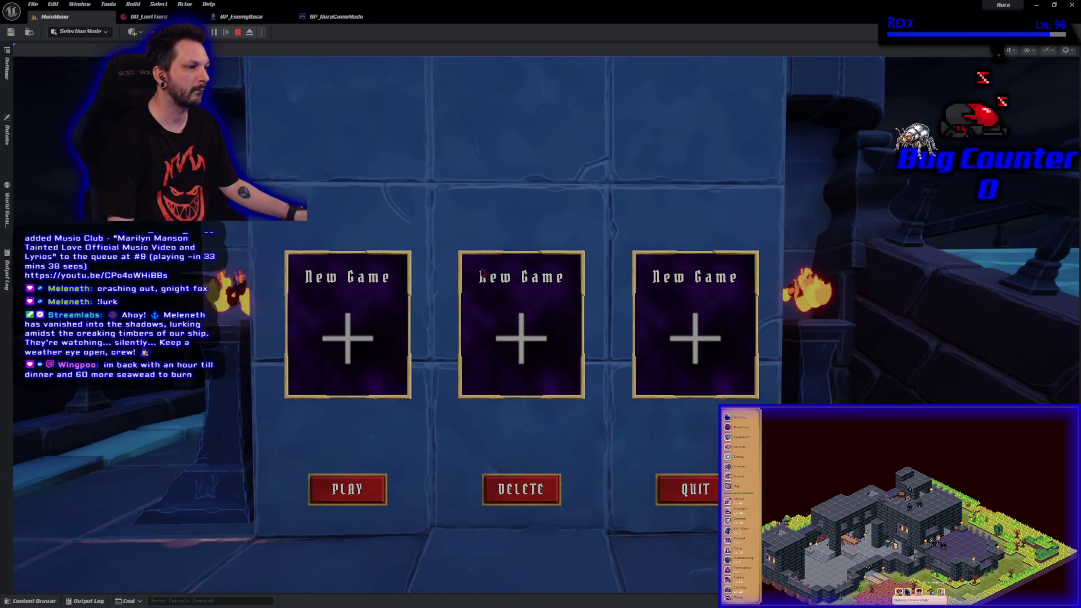
pyautogui.click(348, 337)
pyautogui.click(347, 370)
pyautogui.click(348, 372)
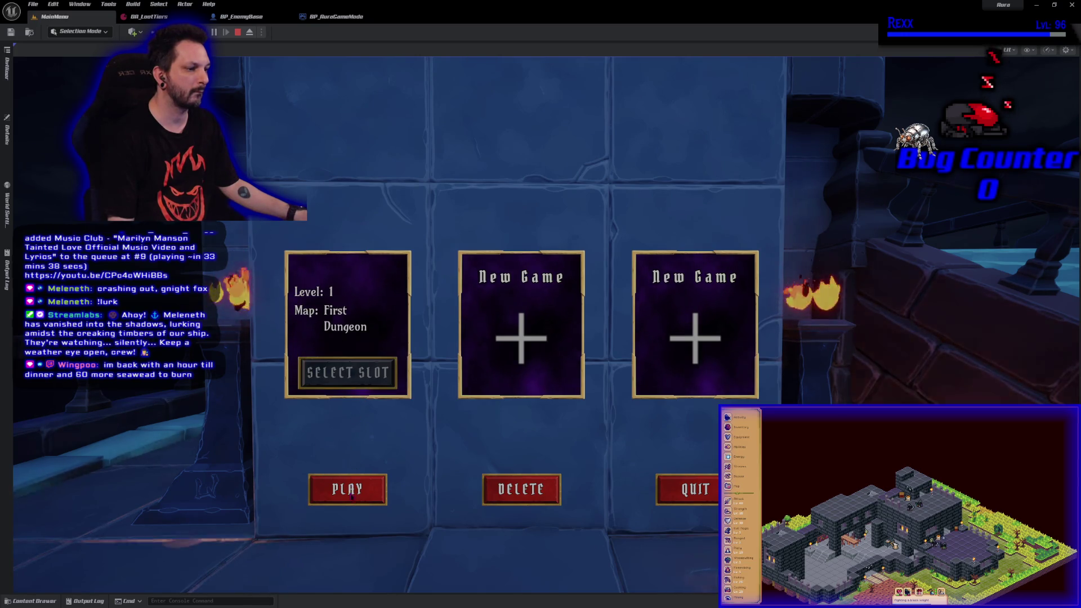
pyautogui.click(348, 489)
# - Walk into the dungeon and kill the red enemy with fireballs
pyautogui.click(388, 461)
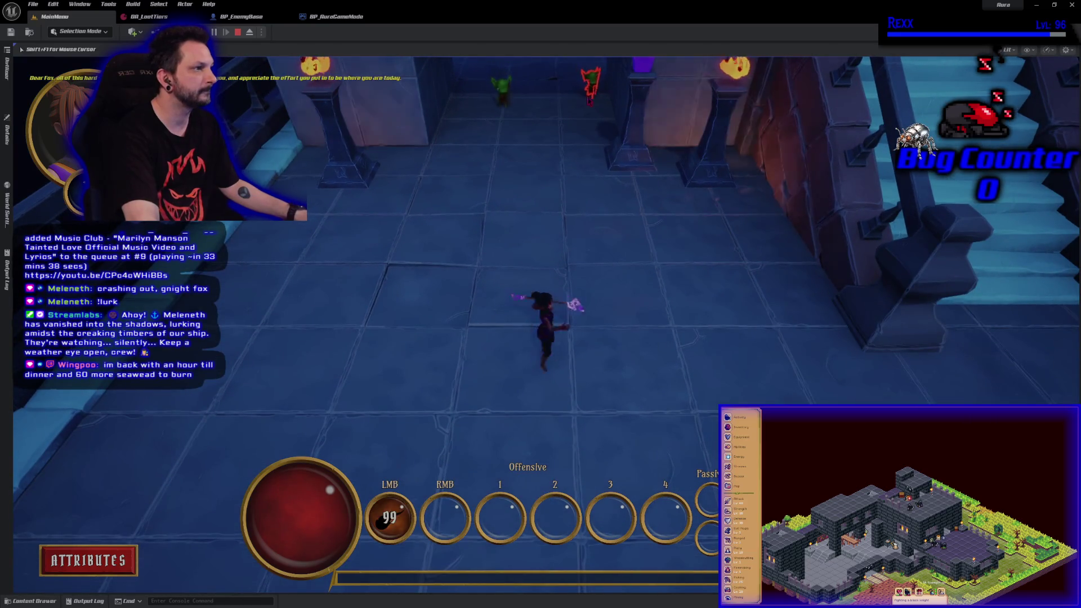
pyautogui.click(585, 107)
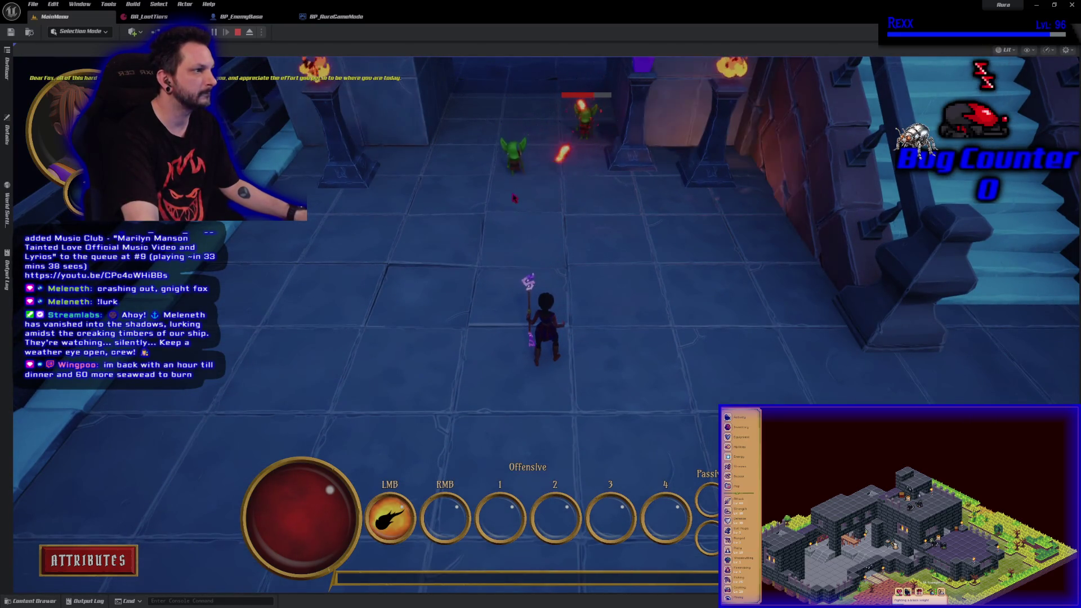
pyautogui.click(531, 275)
pyautogui.click(531, 275)
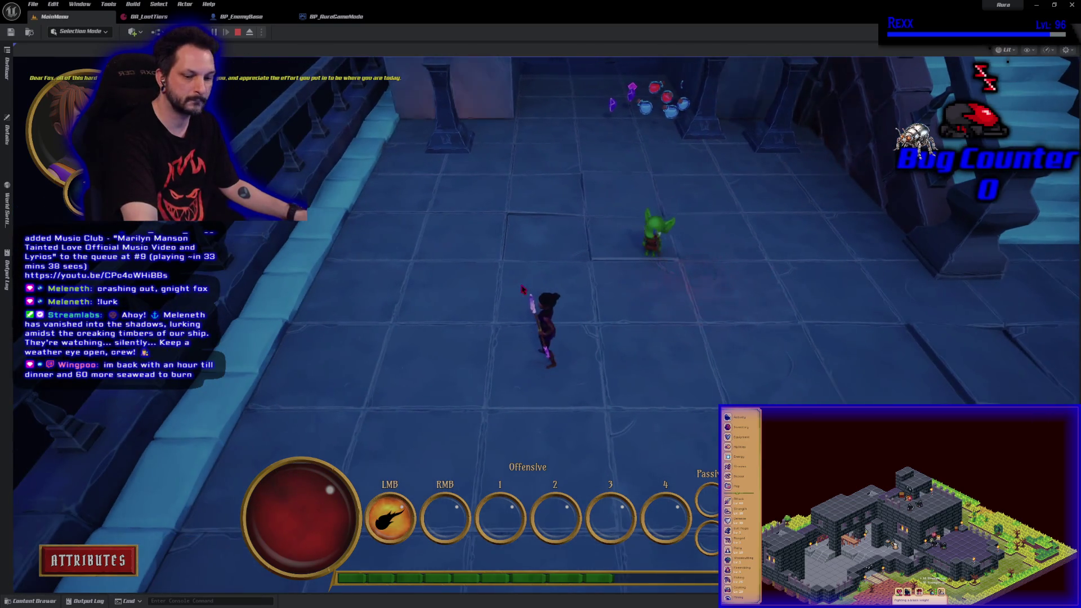
# - Fireball the goblin to death, walk over to its scattered loot, and end the play session
pyautogui.press('d')
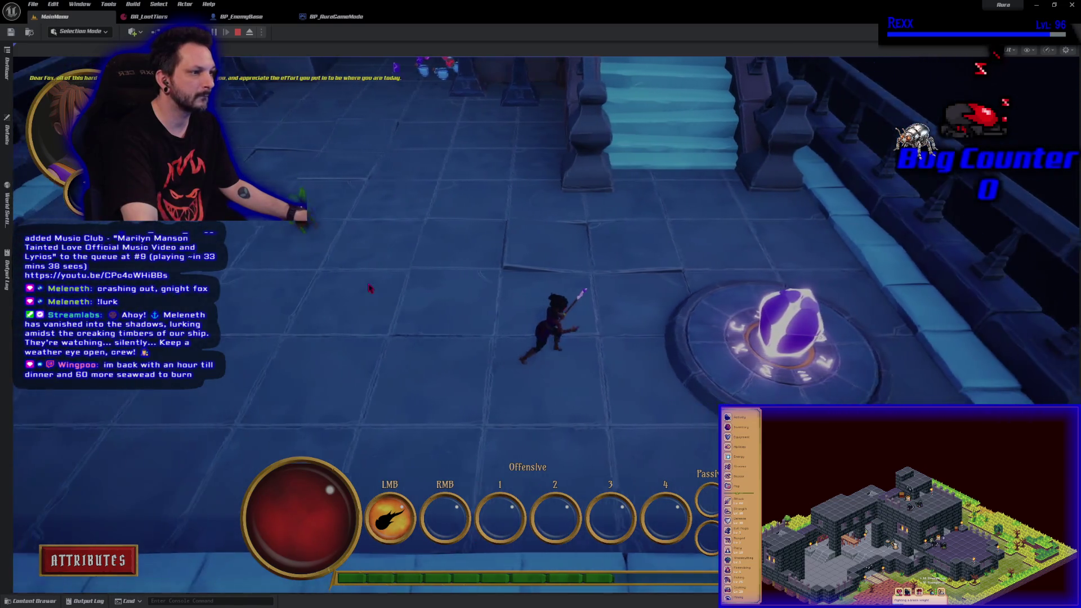
pyautogui.click(360, 292)
pyautogui.click(367, 303)
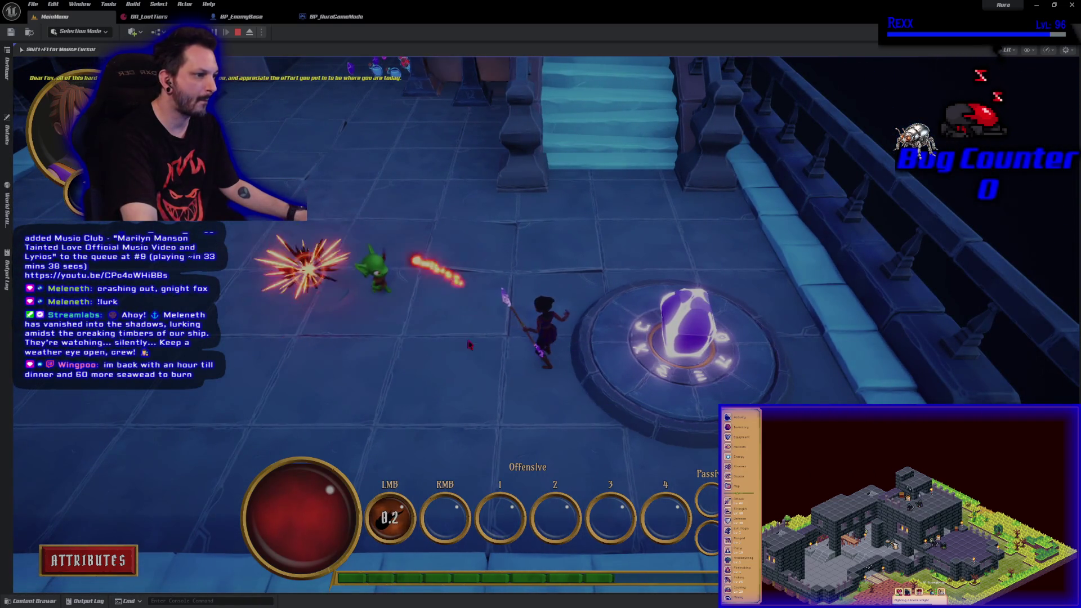
pyautogui.click(467, 343)
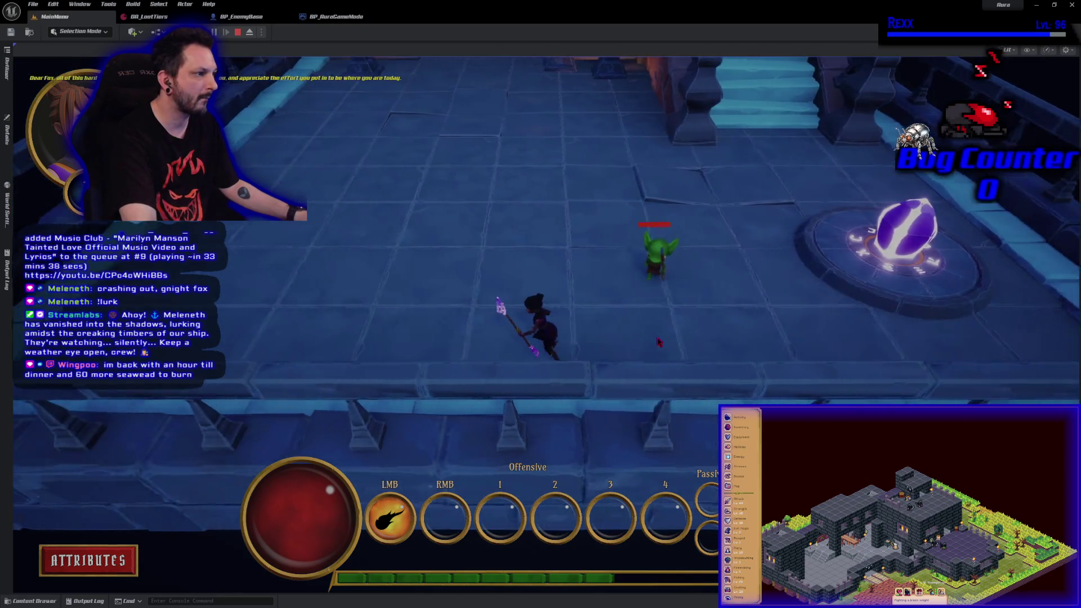
pyautogui.click(692, 338)
pyautogui.click(768, 338)
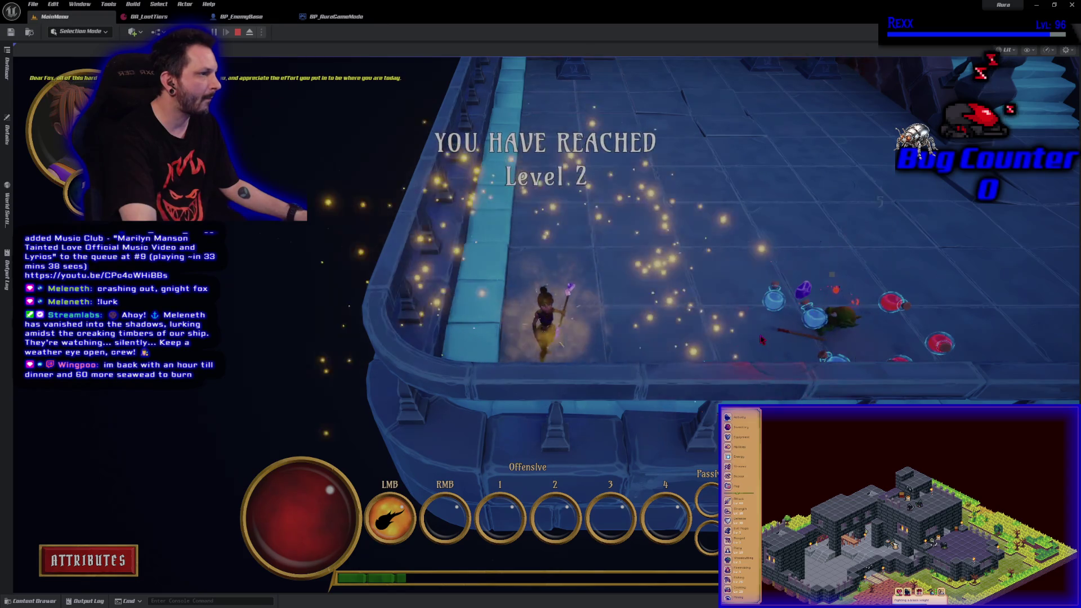
pyautogui.click(749, 347)
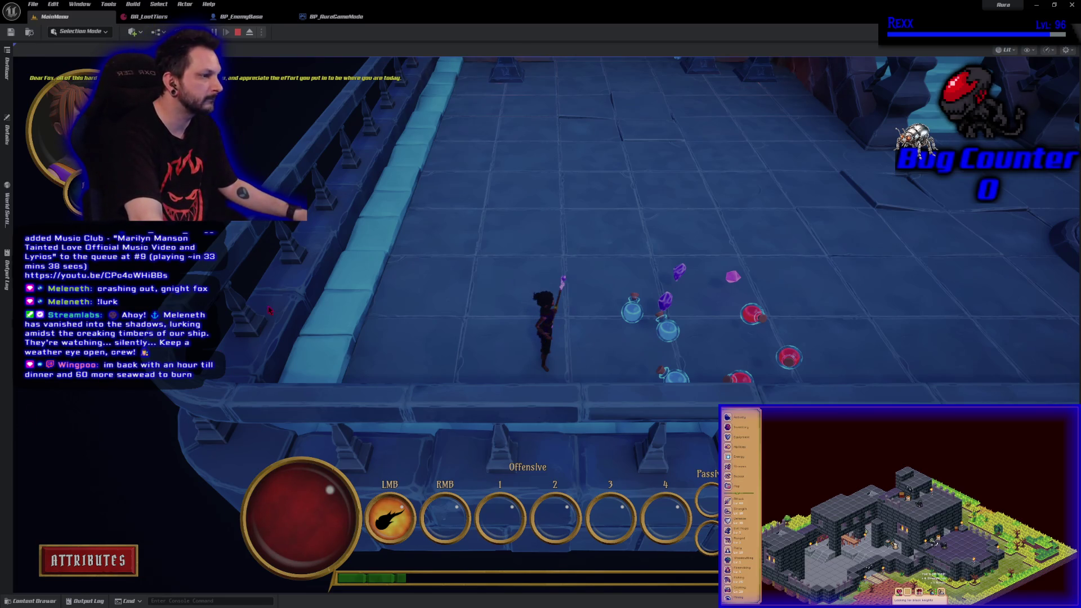
pyautogui.press('d')
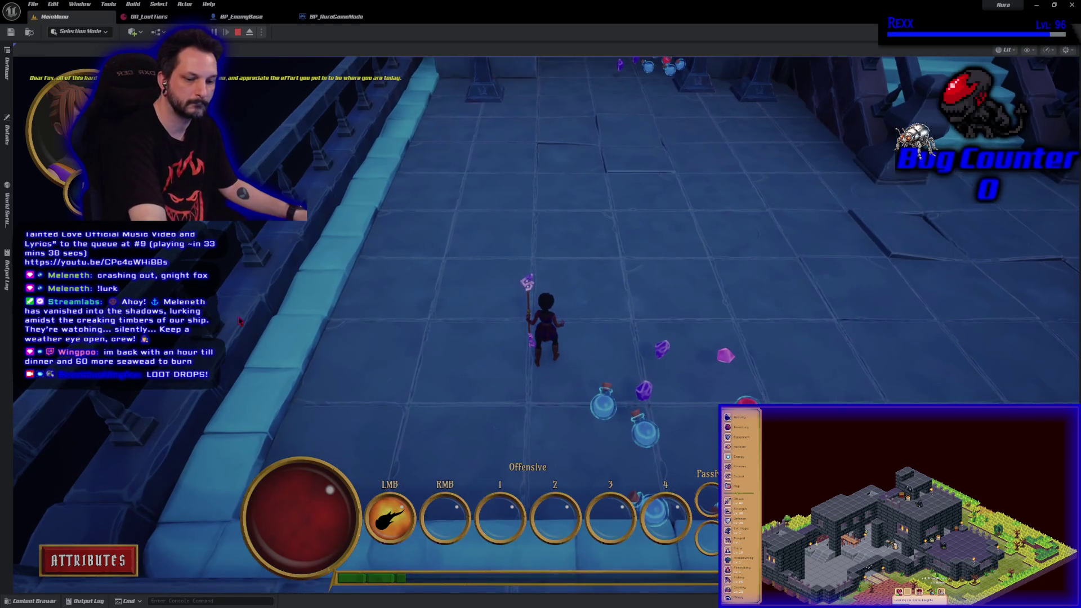
pyautogui.press('Escape')
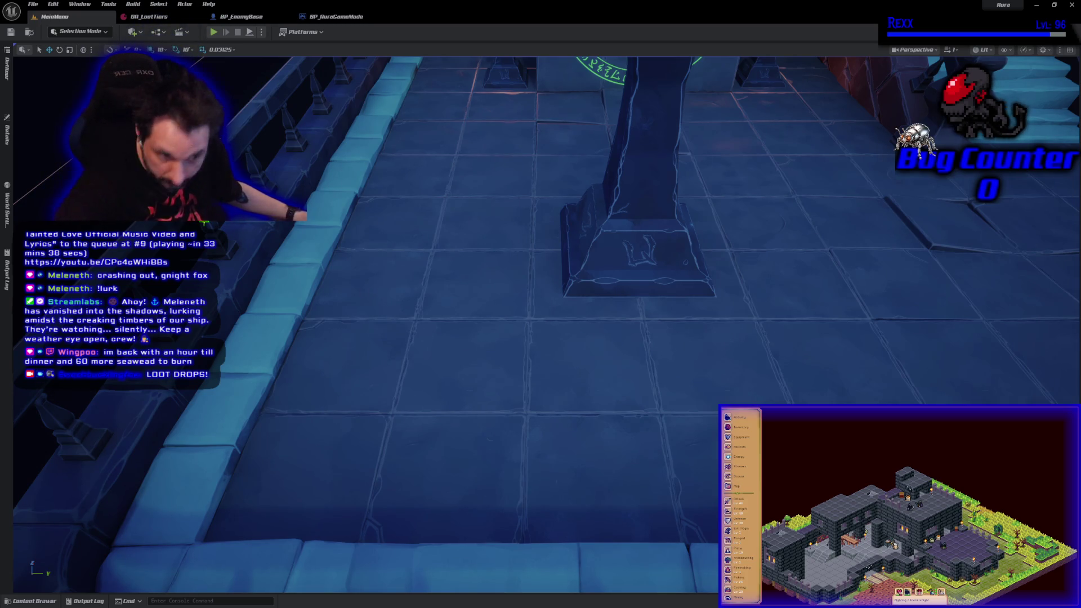
# - Commit the changes to Development with summary 'Loot Tiers' and push to origin
pyautogui.hotkey('alt', 'Tab')
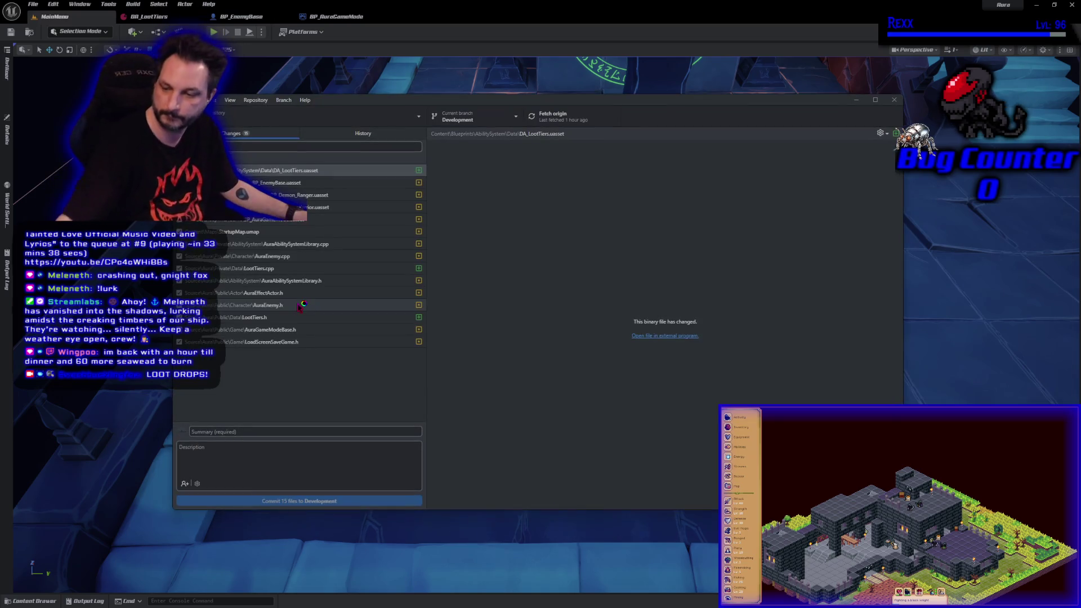
pyautogui.click(333, 433)
pyautogui.write('Loot Tiers')
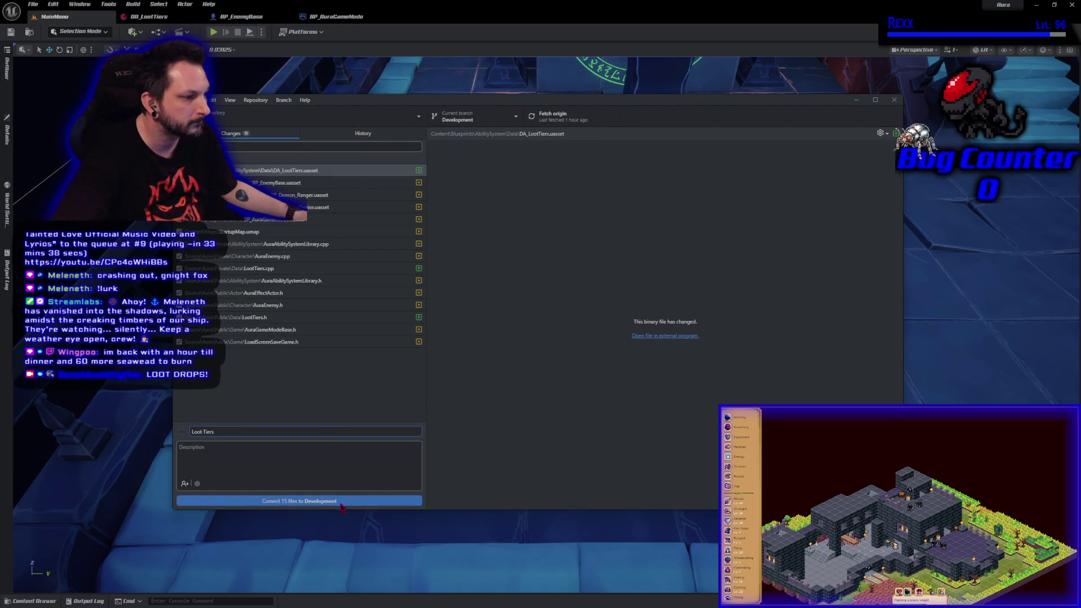
pyautogui.click(342, 502)
pyautogui.click(765, 214)
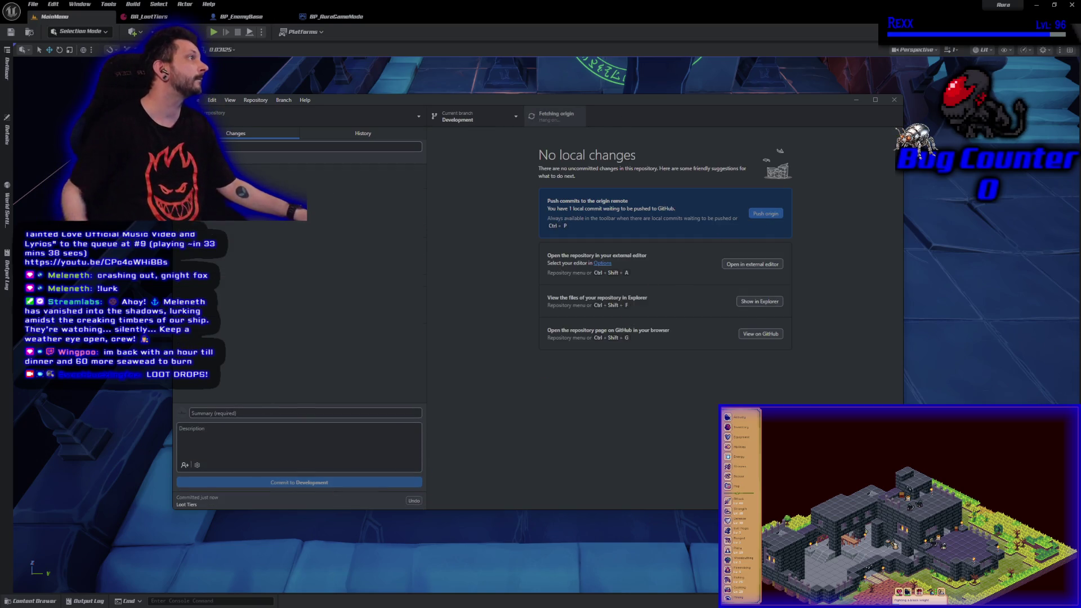
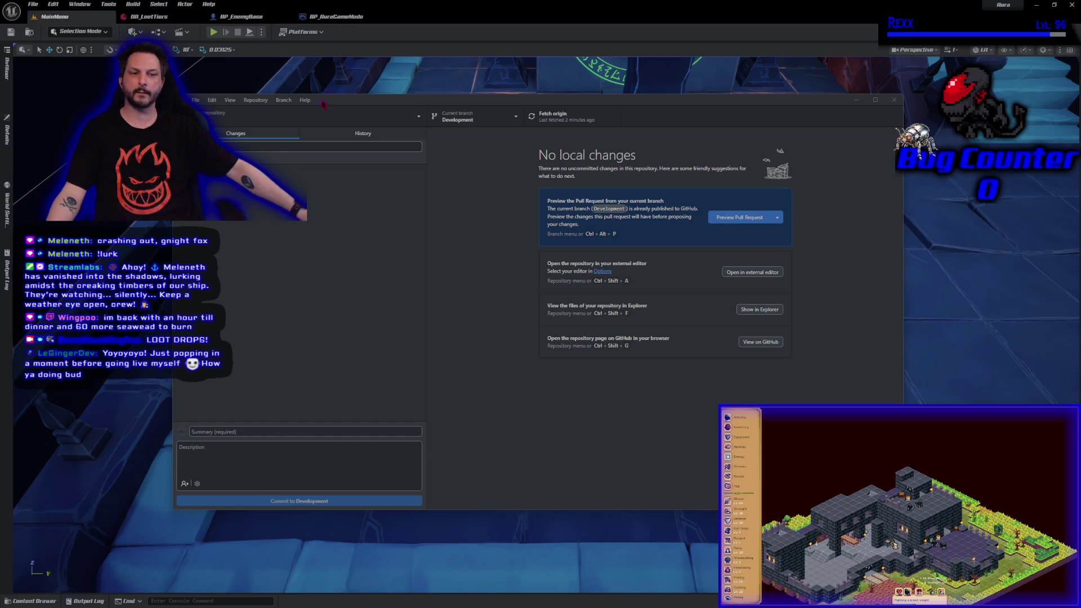
# - Close GitHub Desktop now that the repository shows no local changes
pyautogui.click(895, 101)
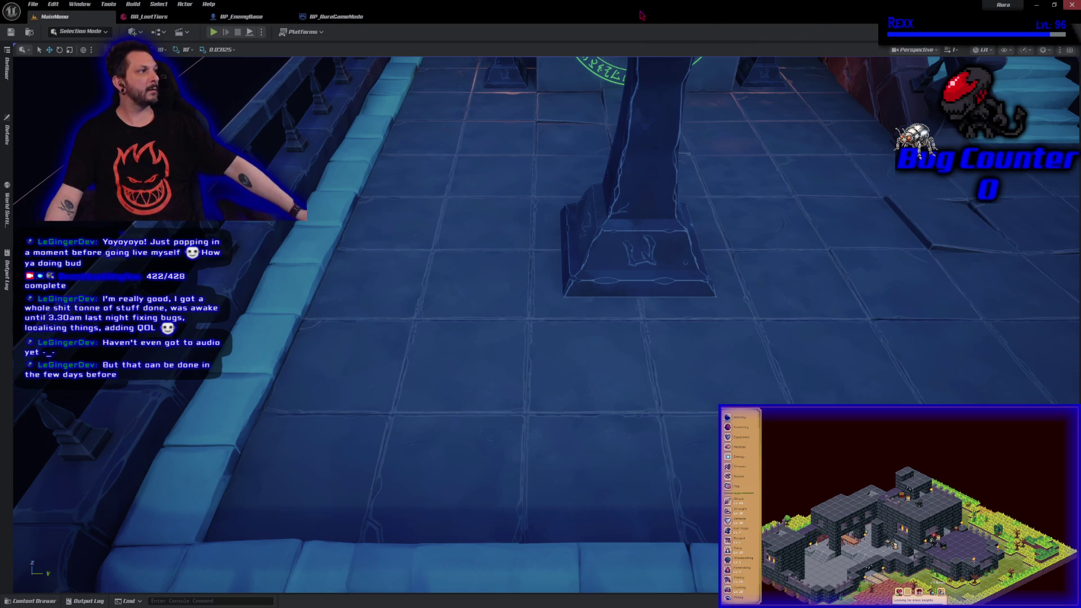
# - Shut down the Unreal Editor holding the MainMenu level to return to Rider
pyautogui.click(1071, 5)
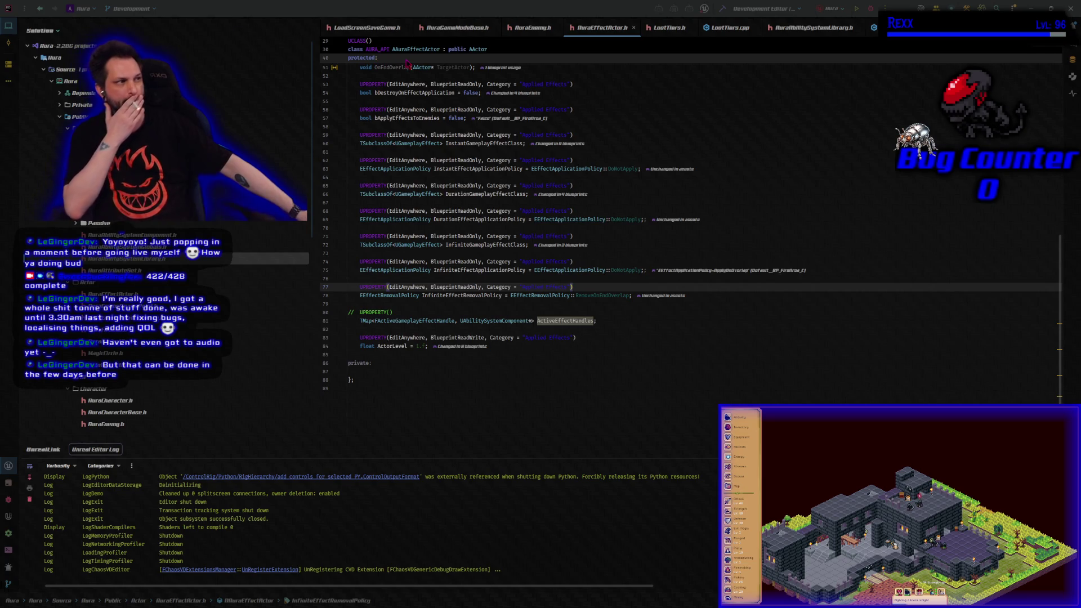
# - Close the open code tabs and open AuraEffectActor.h from Source > Aura > Public > Actor
pyautogui.rightClick(358, 26)
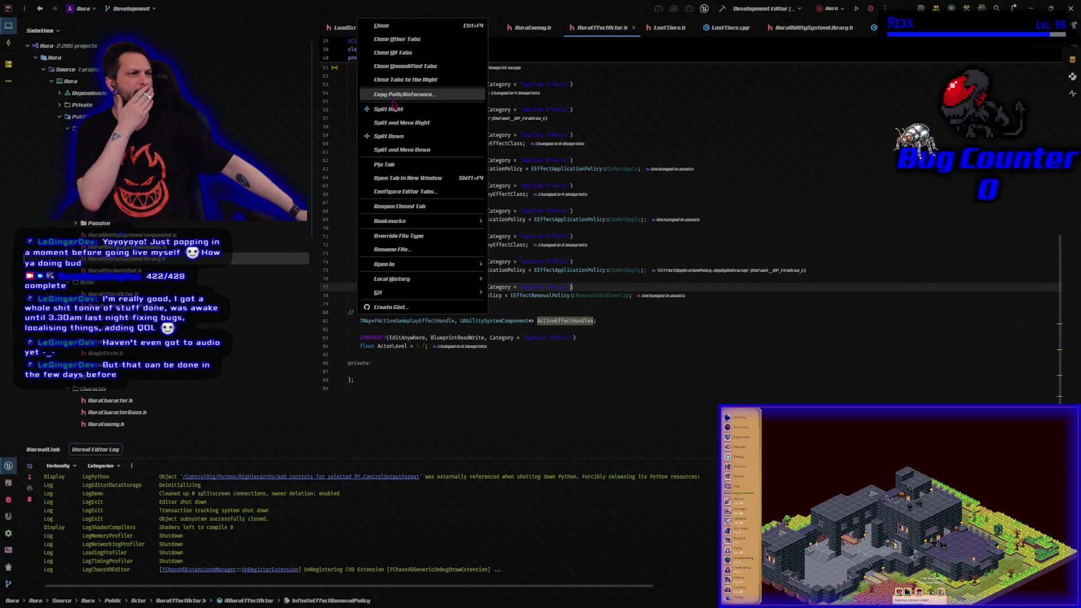
pyautogui.click(404, 56)
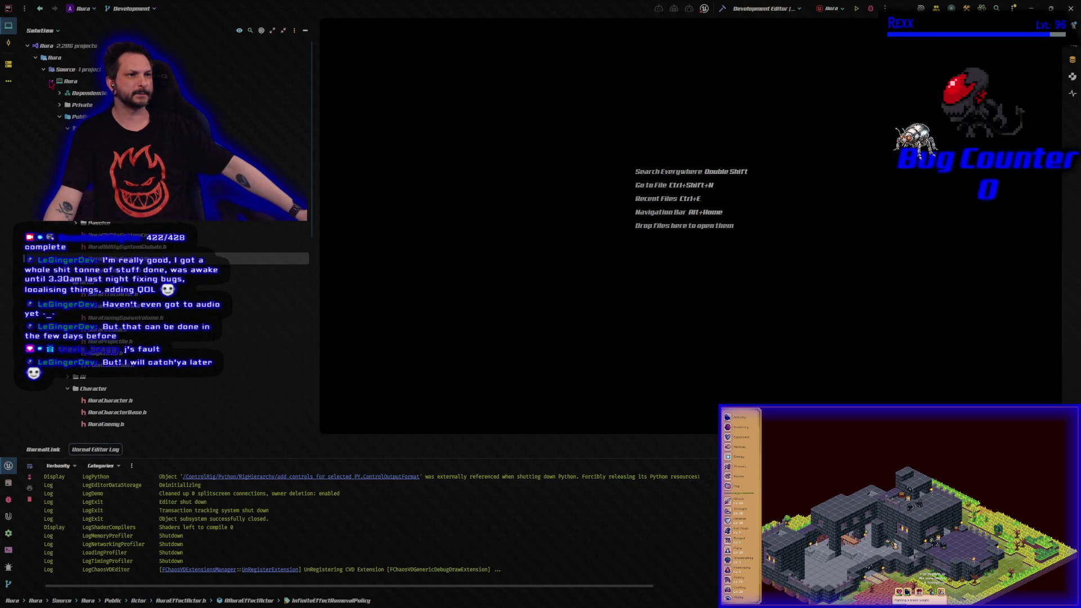
pyautogui.click(51, 83)
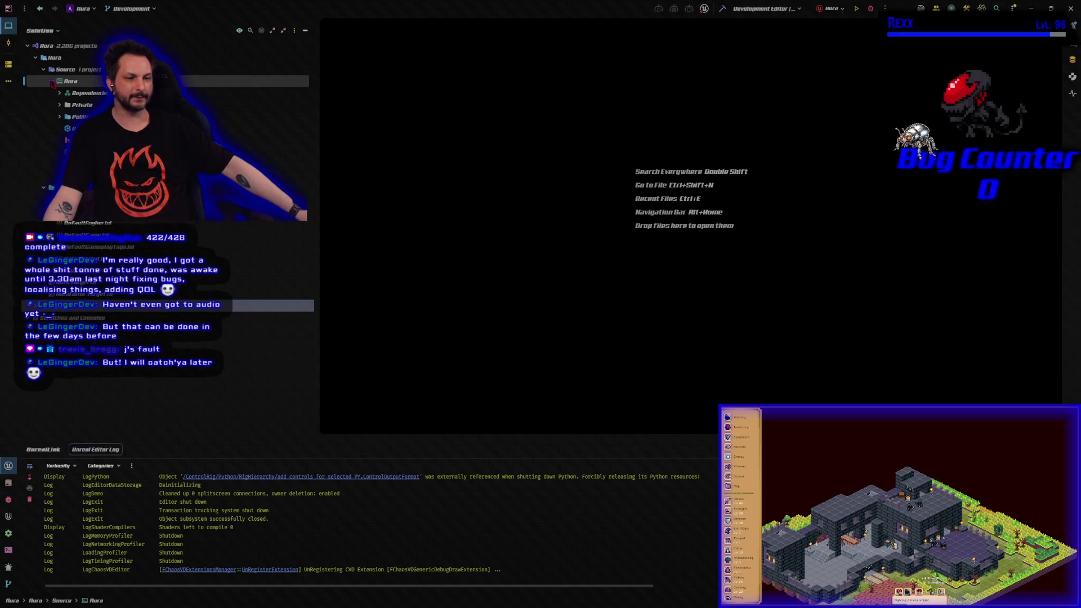
pyautogui.click(60, 116)
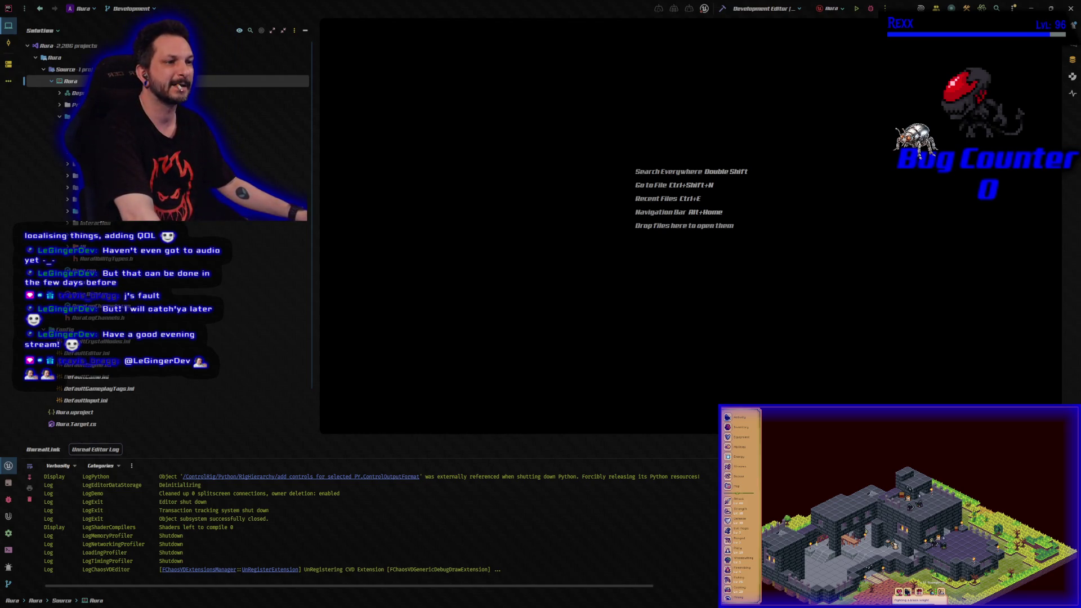
pyautogui.click(79, 141)
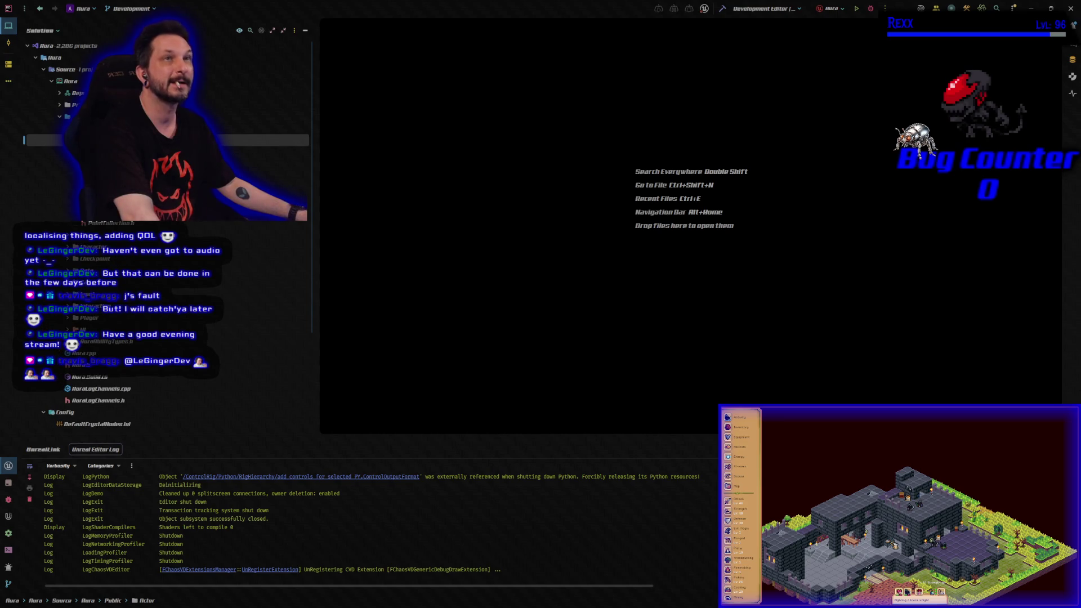
pyautogui.doubleClick(101, 152)
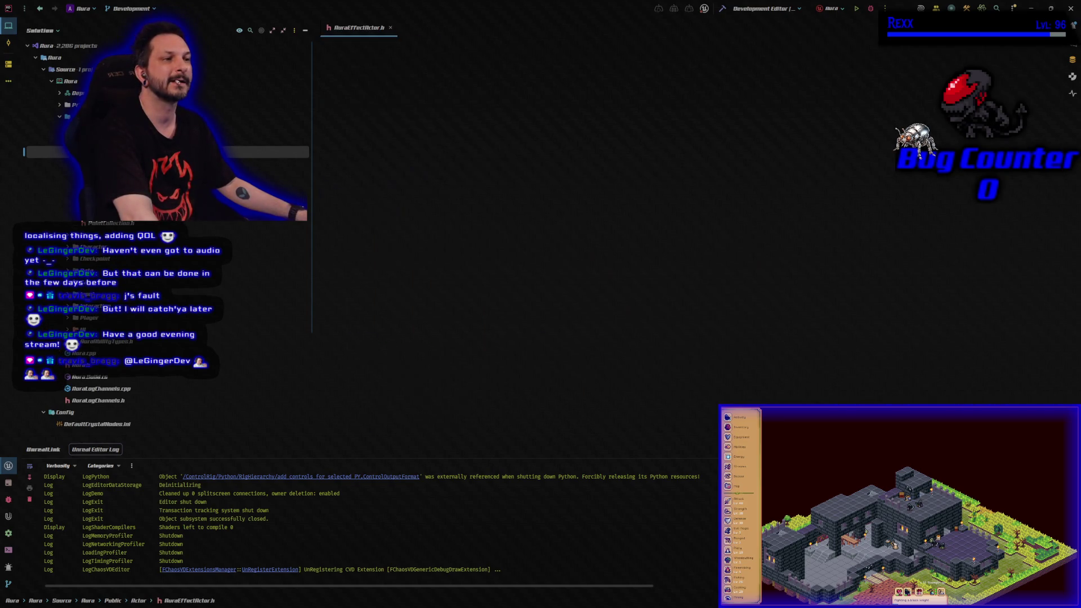
# - Declare a Tick override on line 38 of AuraEffectActor.h
pyautogui.scroll(10, 359, 258)
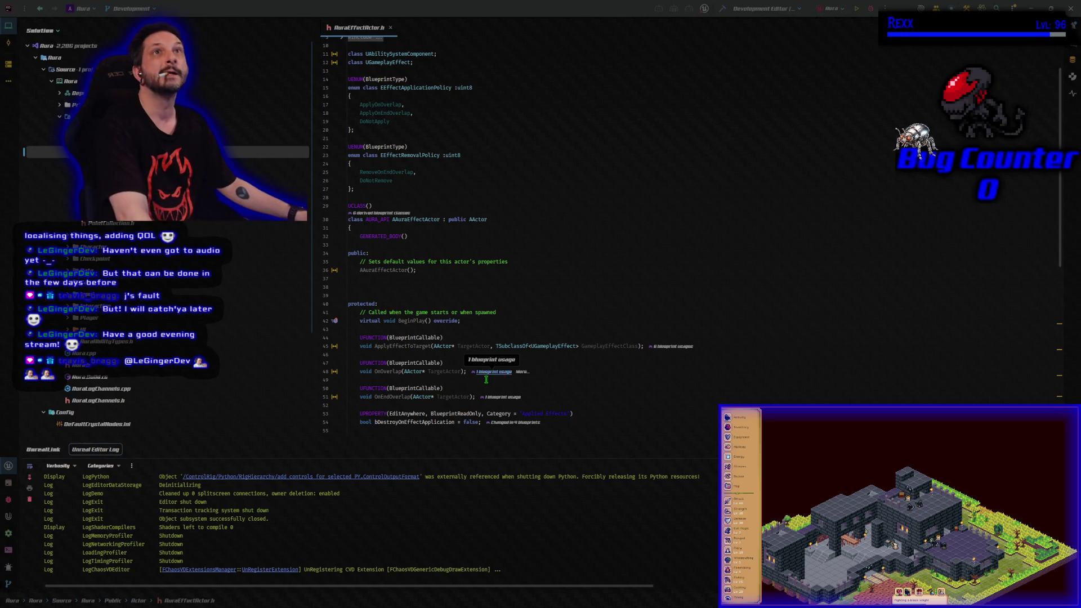
pyautogui.click(380, 289)
pyautogui.write('virtual void Tick(float DeltaTime) override;')
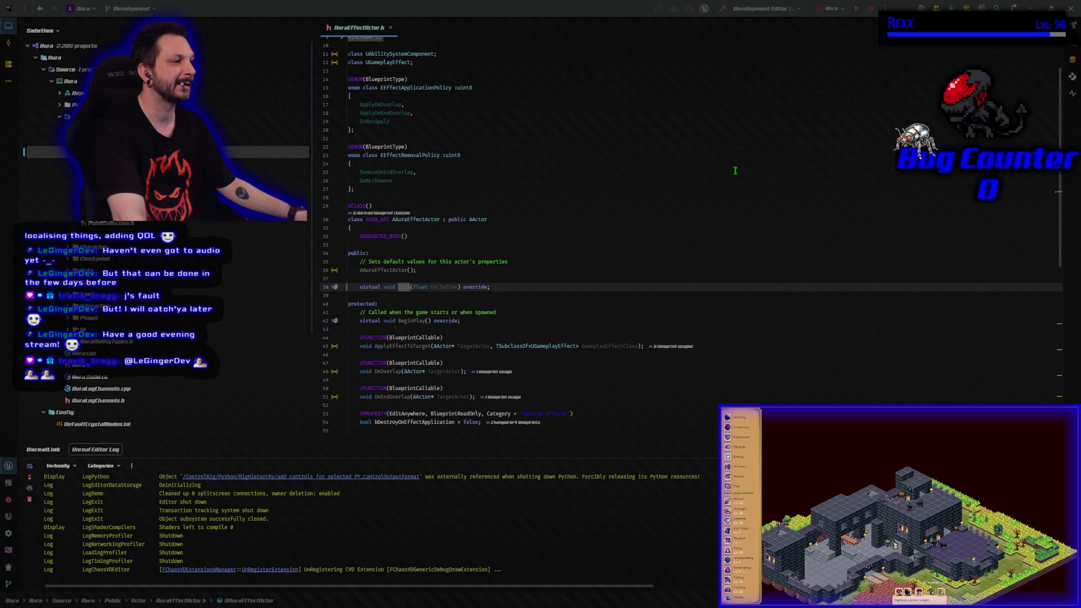
# - Paste the rotation and sine-movement UPROPERTY/UFUNCTION declarations below BeginPlay
pyautogui.click(390, 328)
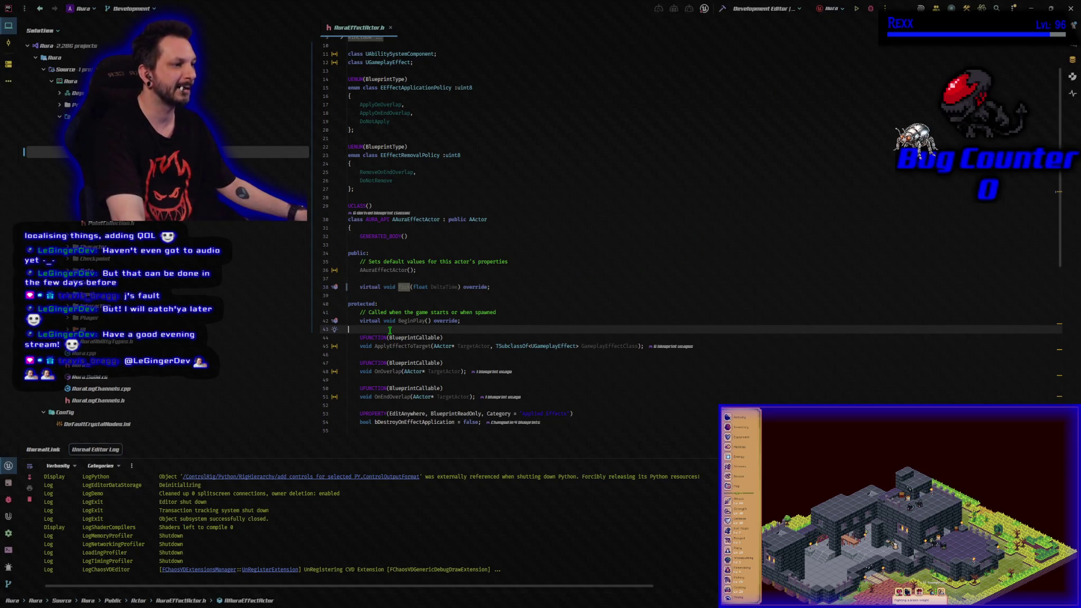
pyautogui.press('Return')
pyautogui.press('Return')
pyautogui.press('Up')
pyautogui.hotkey('ctrl', 'v')
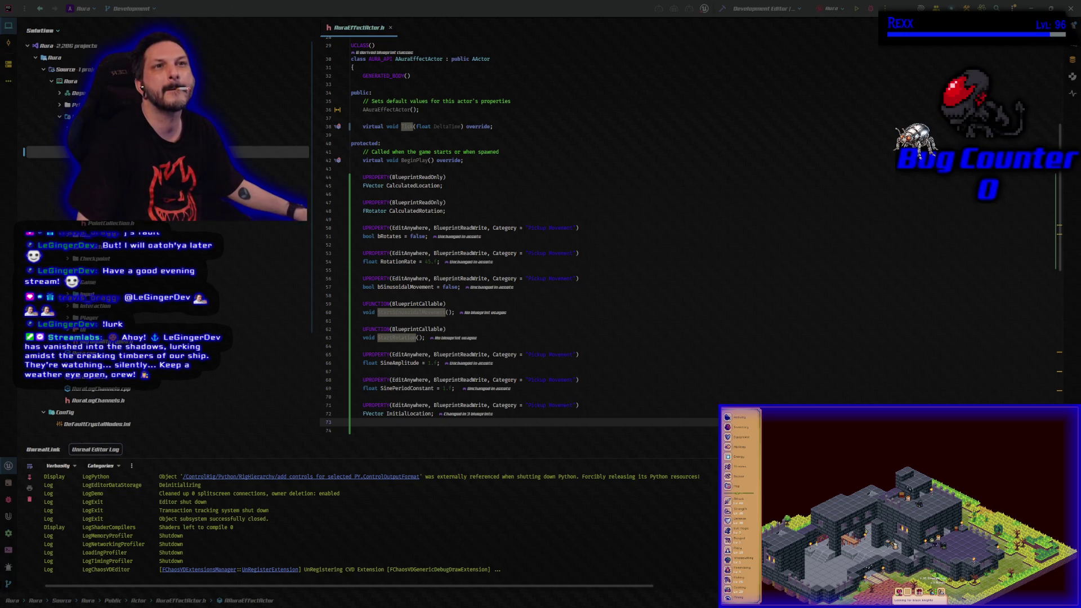
# - Declare private RunningTime and ItemMovement in the header, then switch to AuraEffectActor.cpp
pyautogui.scroll(-15, 576, 366)
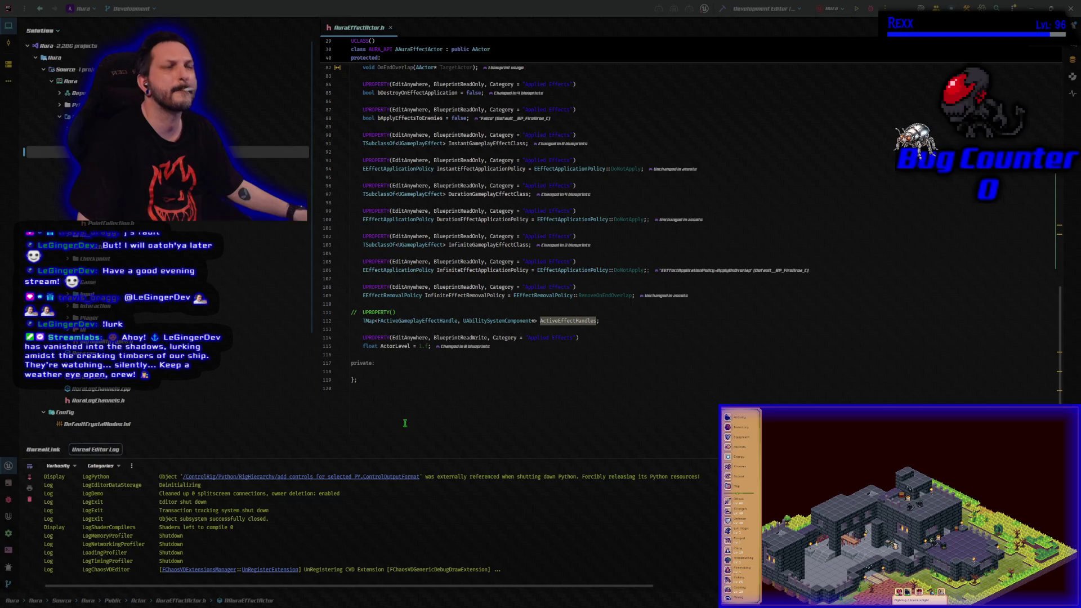
pyautogui.click(381, 372)
pyautogui.press('Return')
pyautogui.press('Return')
pyautogui.press('Up')
pyautogui.write('float RunningTime = 0.f; void ItemMovement(float DeltaTime);')
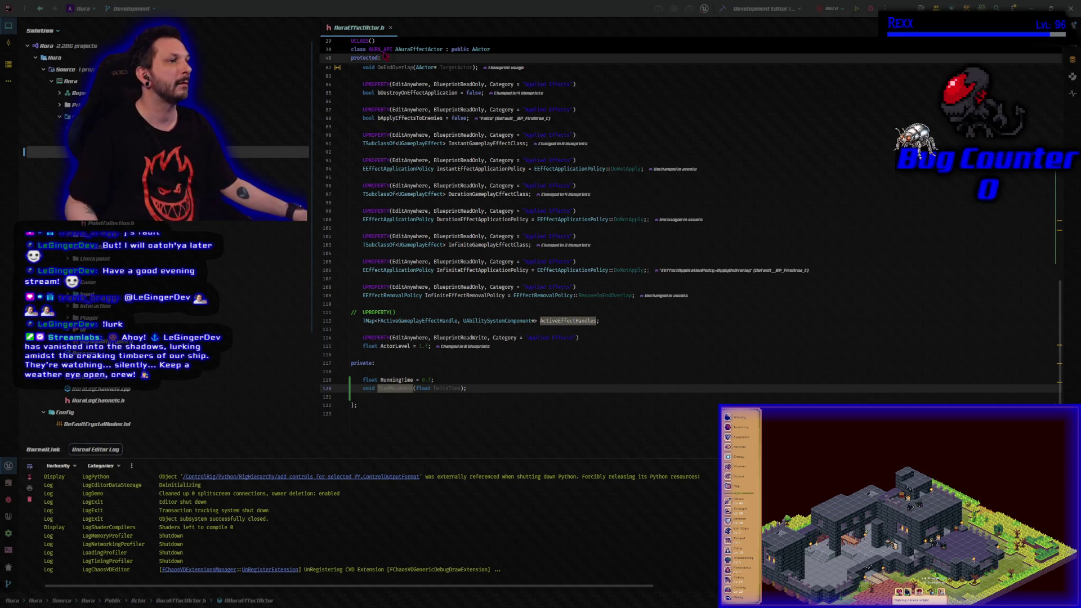
pyautogui.click(371, 28)
pyautogui.hotkey('ctrl', 'alt', 'Home')
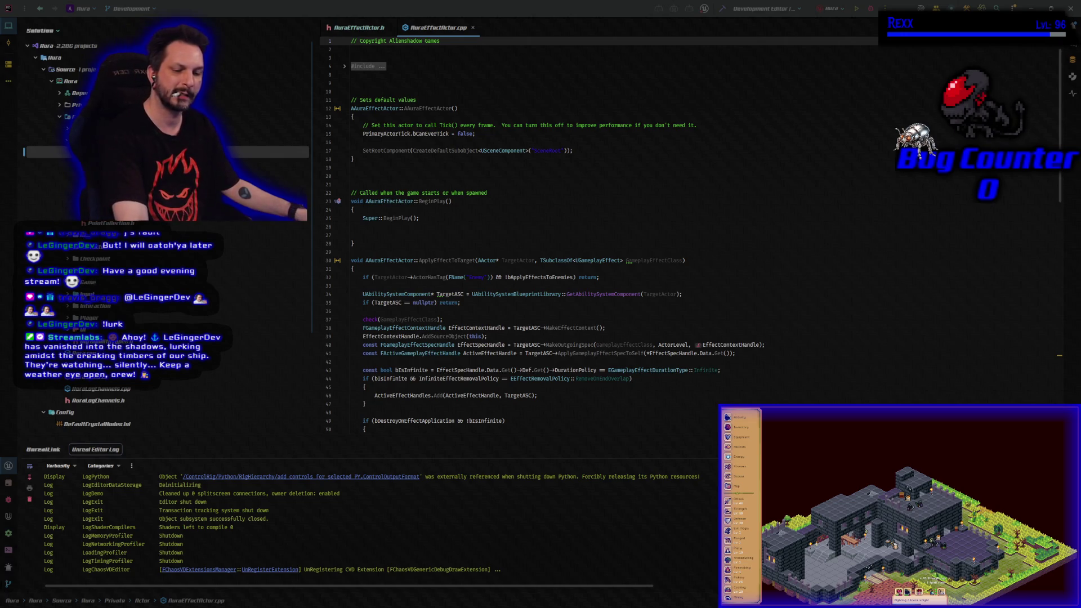
# - Add a Kismet/KismetMathLibrary.h include below the existing includes in AuraEffectActor.cpp
pyautogui.click(344, 67)
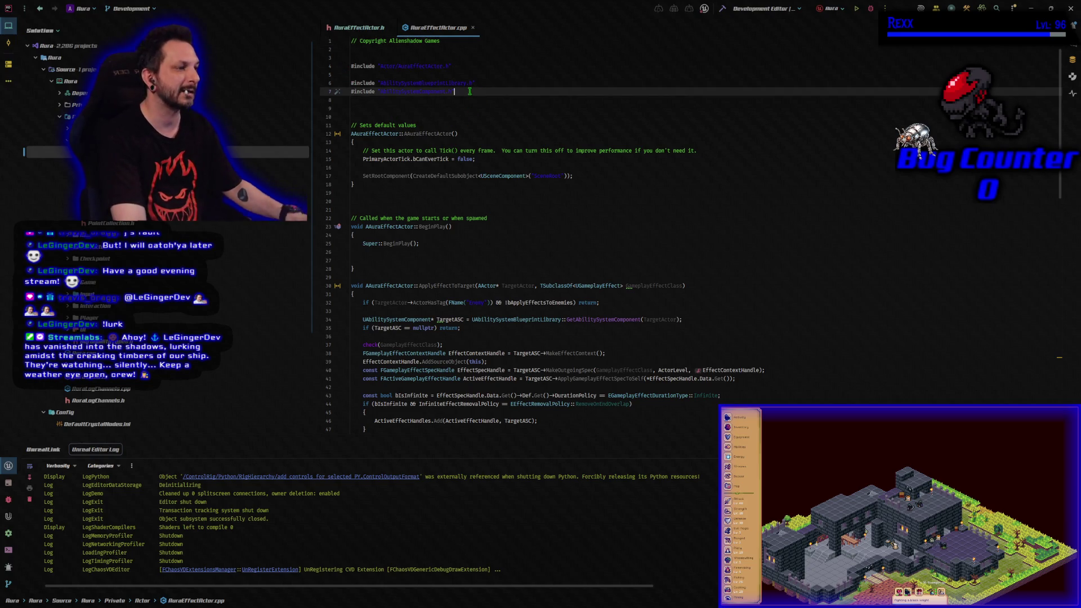
pyautogui.press('Return')
pyautogui.hotkey('ctrl', 'v')
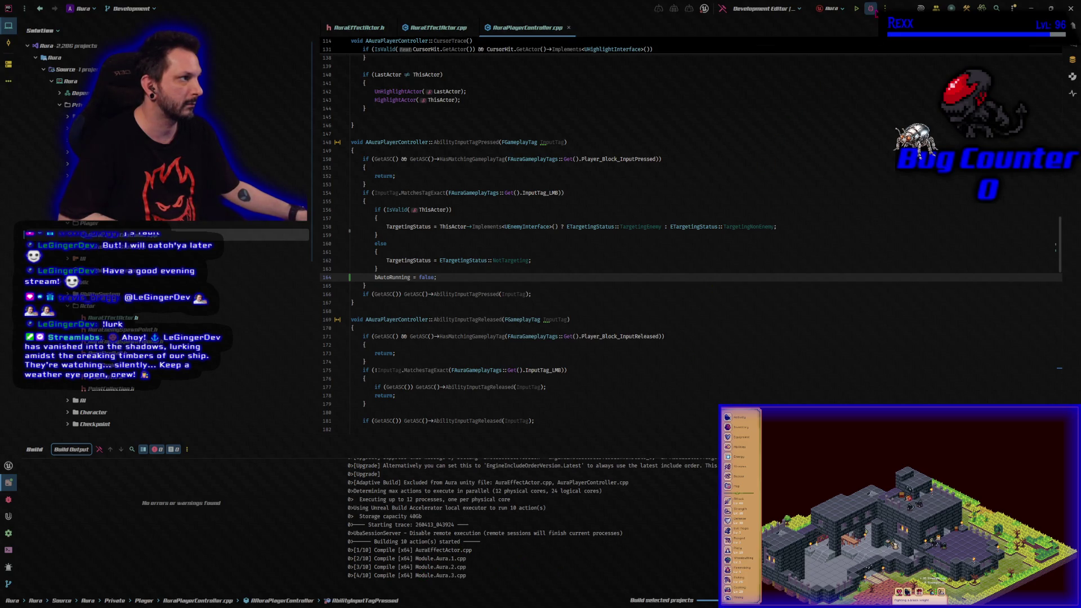
# - Rebuild the Aura project with Ctrl+Shift+B so the AuraEditor target builds successfully
pyautogui.hotkey('alt', 'Tab')
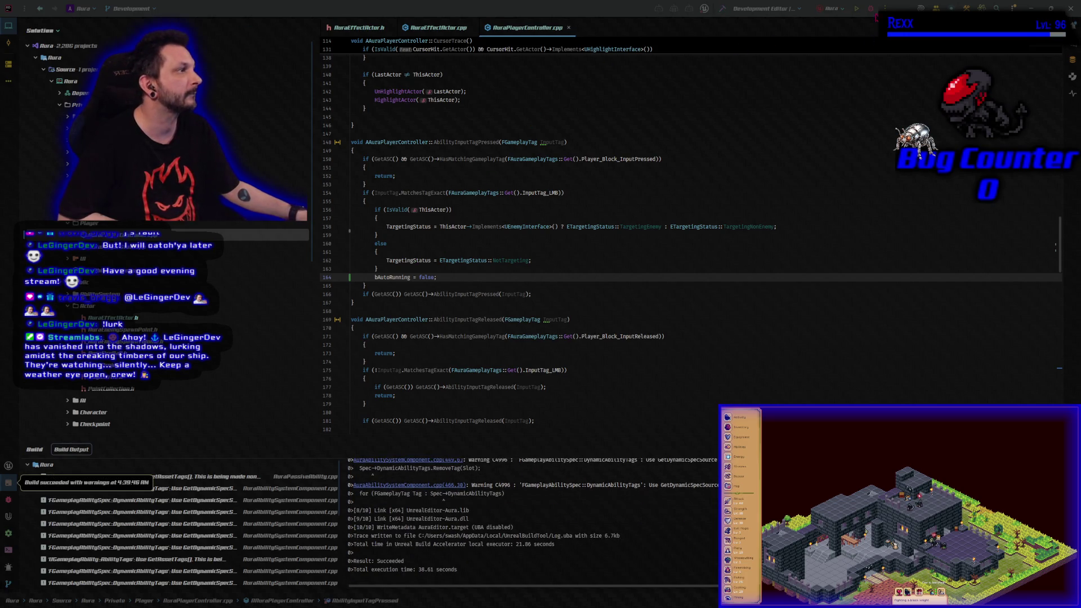
pyautogui.hotkey('ctrl', 'shift', 'b')
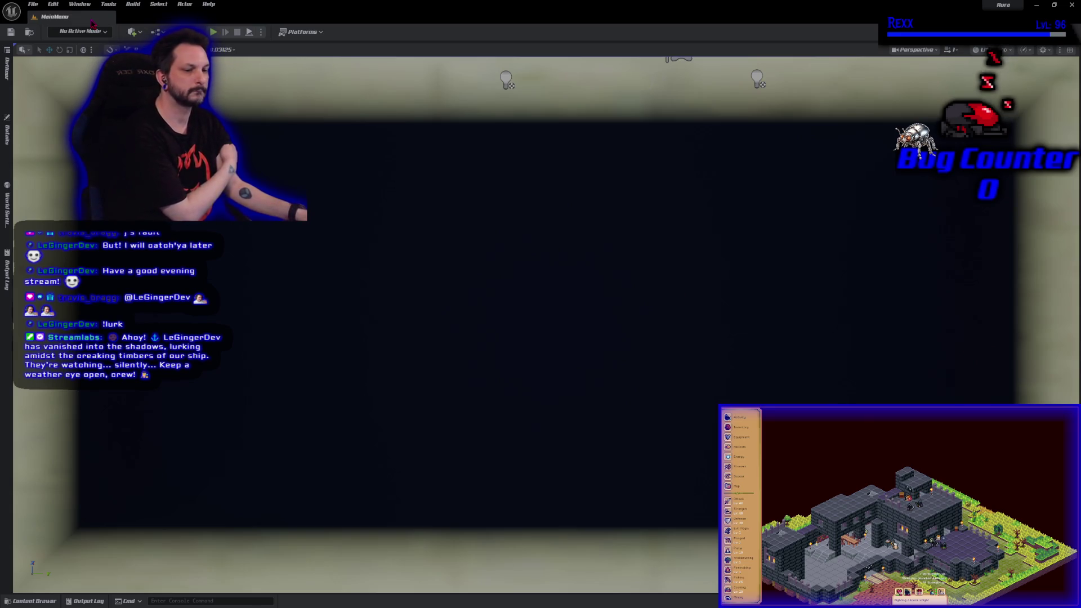
# - Close the DA_LootTiers, BP_EnemyBase and BP_AuraGameMode editor tabs, keeping only MainMenu
pyautogui.hotkey('alt', 'Tab')
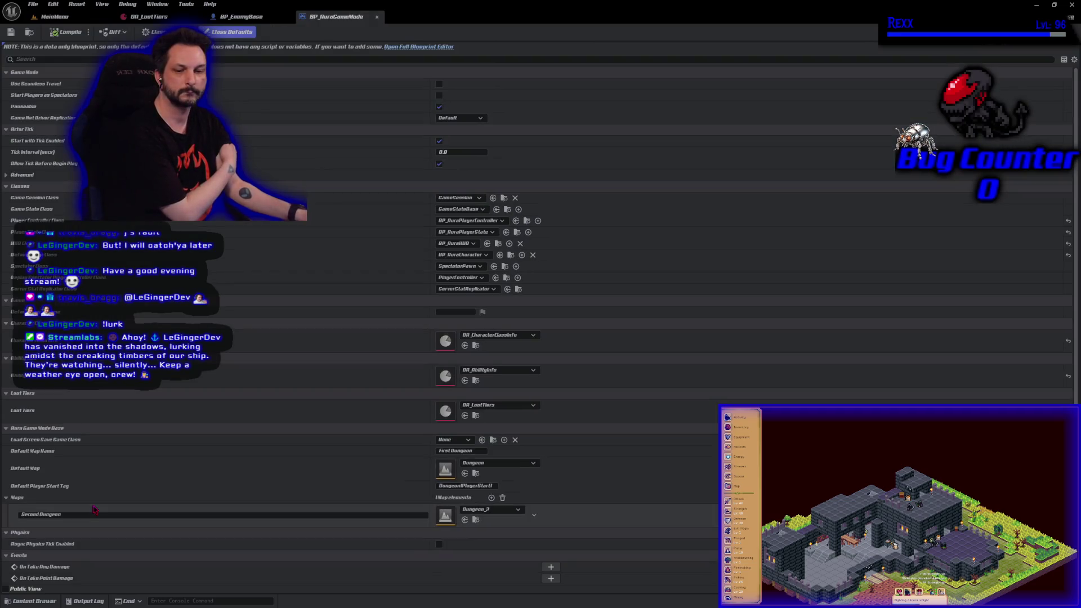
pyautogui.middleClick(161, 16)
pyautogui.middleClick(161, 17)
pyautogui.middleClick(160, 17)
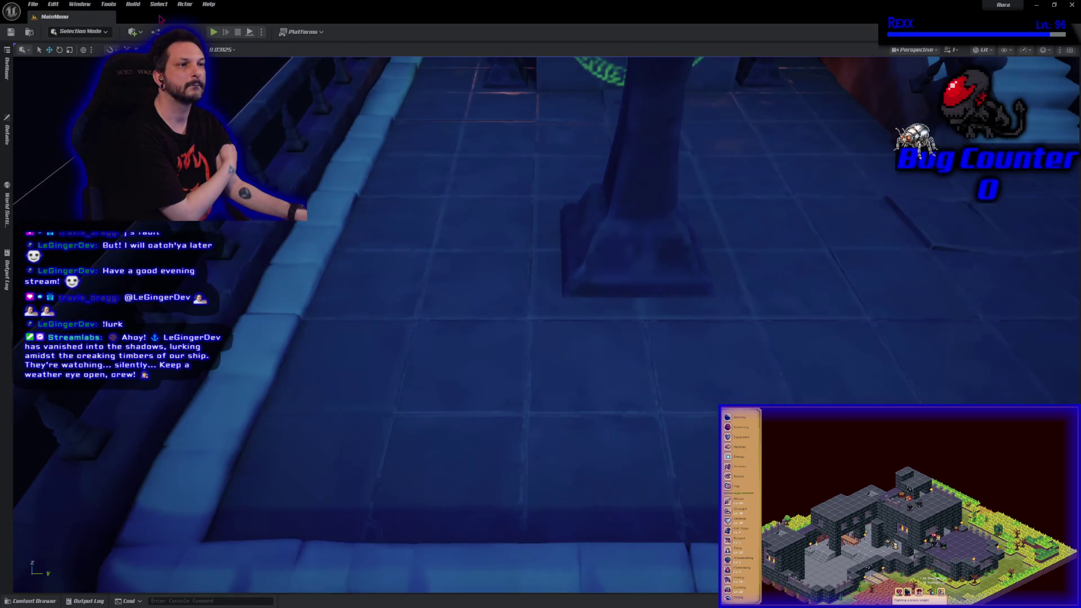
# - Open BP_HealthPotion from Content > Blueprints > Actor > Potion in the content browser
pyautogui.click(34, 601)
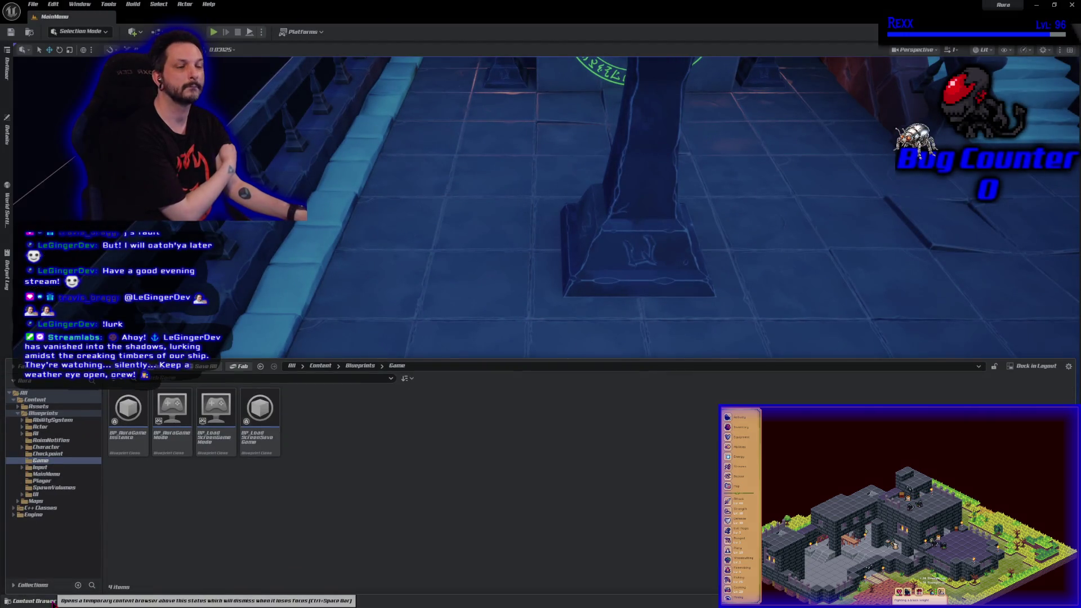
pyautogui.click(46, 429)
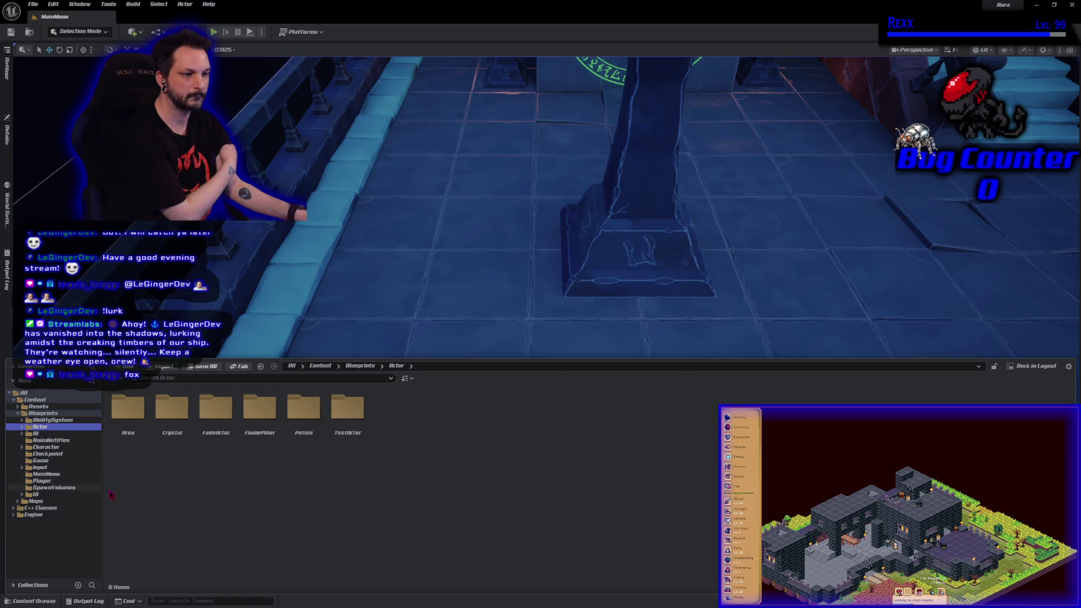
pyautogui.doubleClick(303, 408)
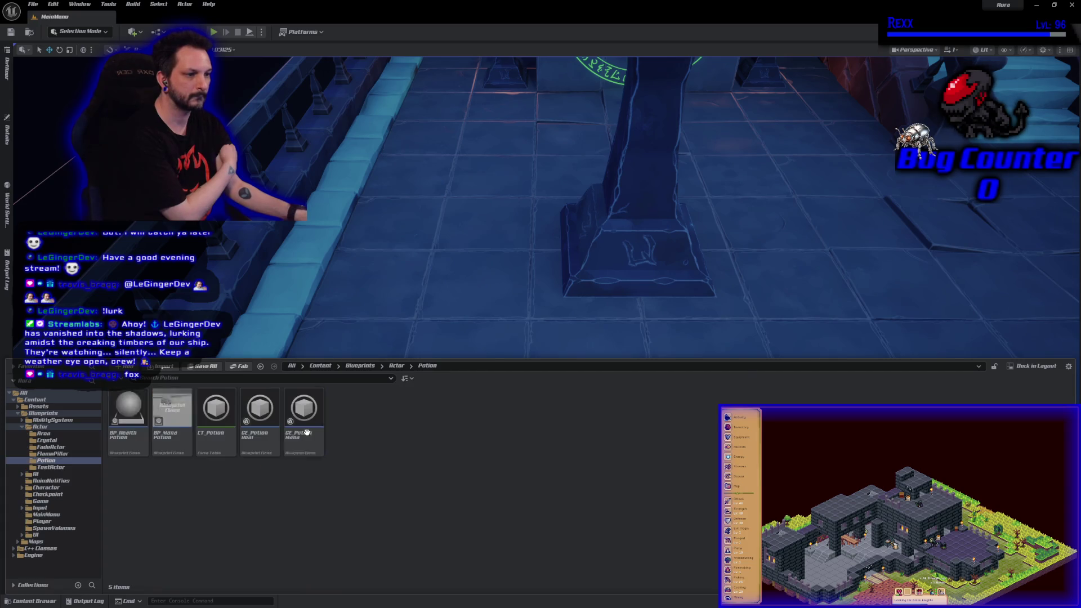
pyautogui.doubleClick(115, 439)
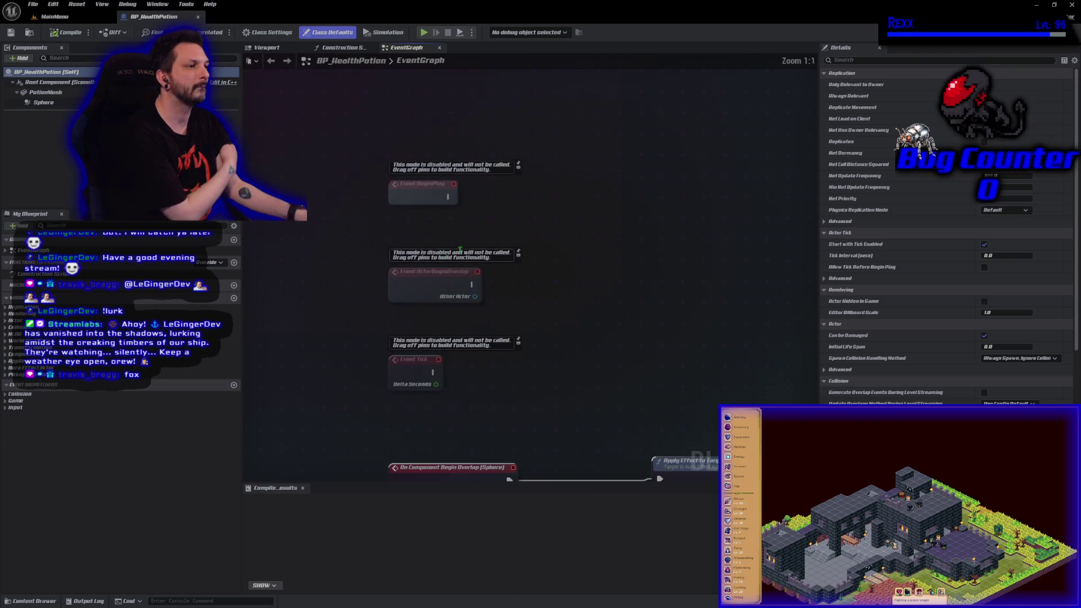
# - Add a Start Sinusoidal Movement node after Event BeginPlay and align it
pyautogui.moveTo(445, 256); pyautogui.dragTo(437, 289)
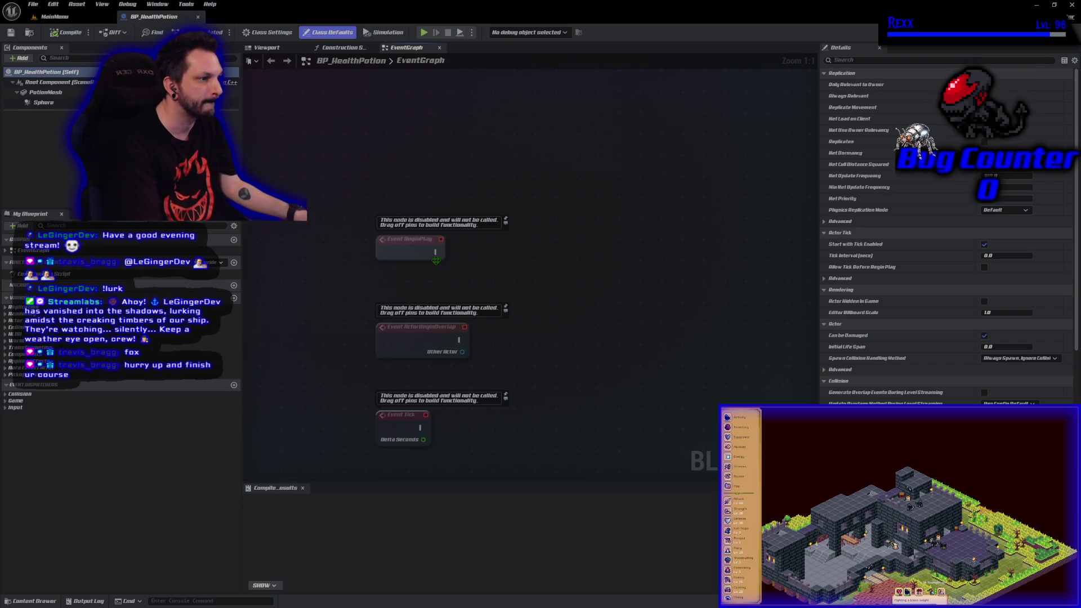
pyautogui.moveTo(436, 251); pyautogui.dragTo(463, 251)
pyautogui.write('start ses')
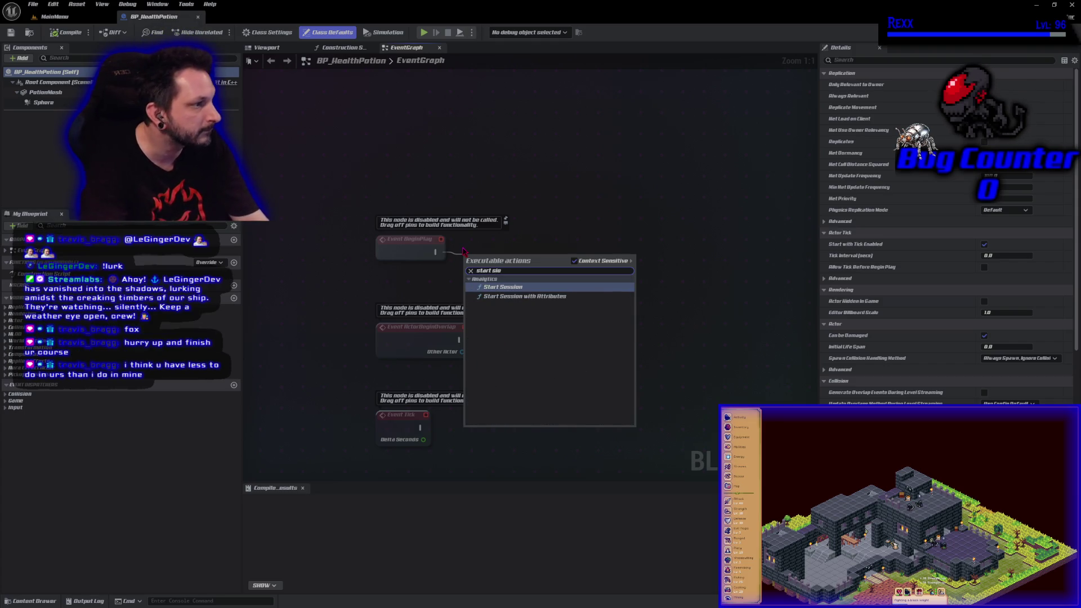
pyautogui.press('BackSpace')
pyautogui.write('i')
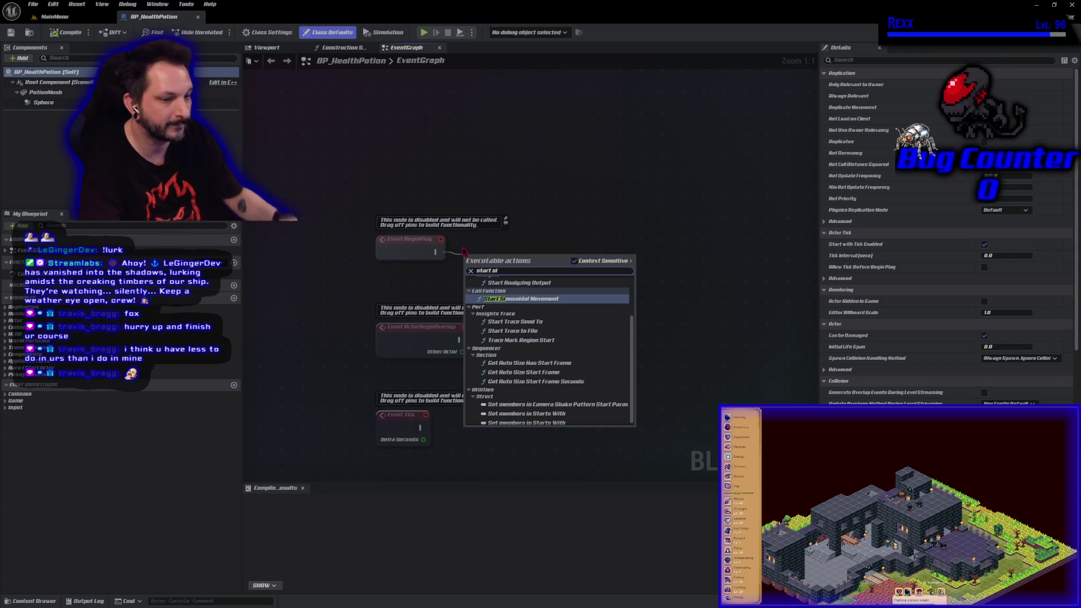
pyautogui.click(510, 299)
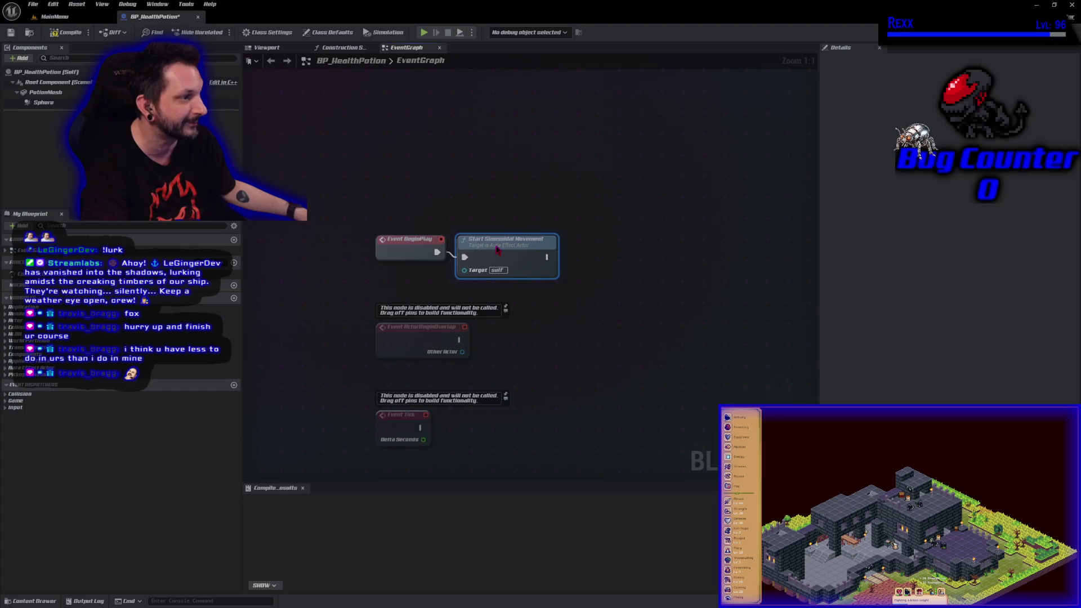
pyautogui.moveTo(497, 251); pyautogui.dragTo(497, 244)
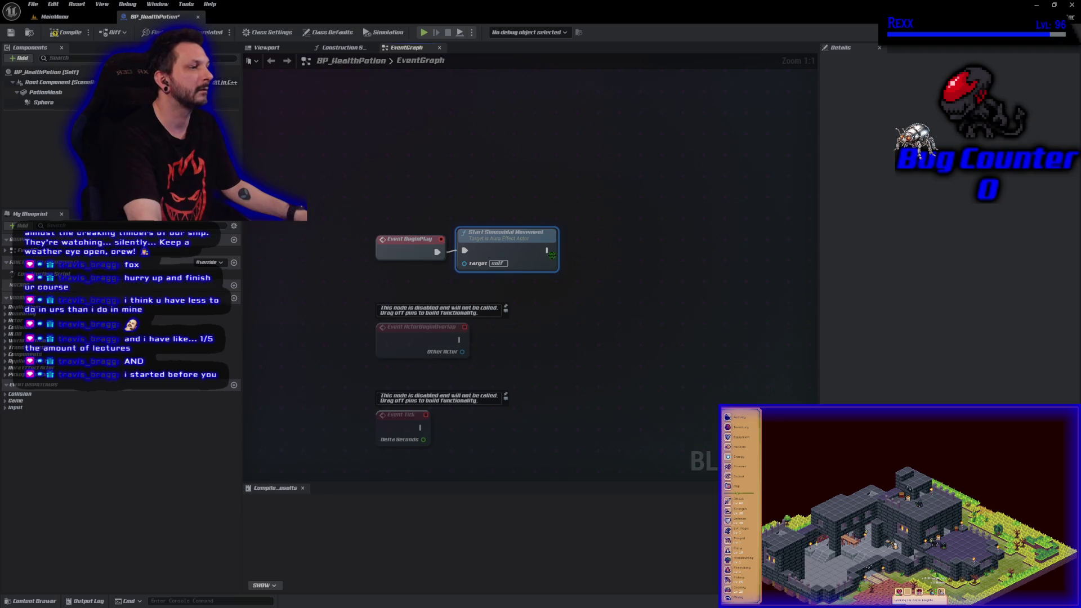
# - Chain Start Rotation after the movement node and compile BP_HealthPotion
pyautogui.moveTo(551, 253); pyautogui.dragTo(577, 255)
pyautogui.write('start rot')
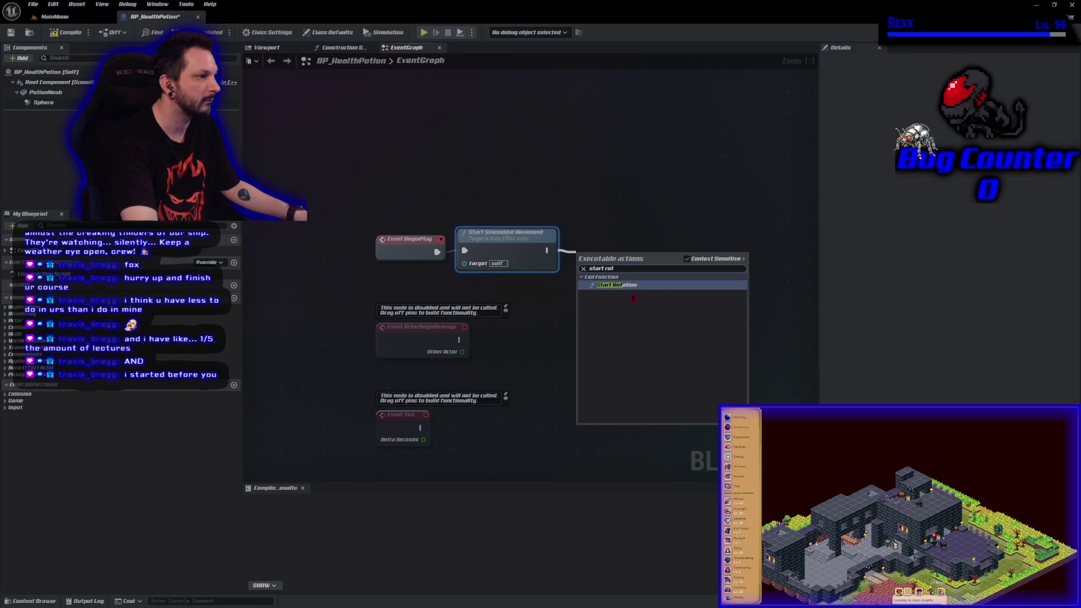
pyautogui.press('Escape')
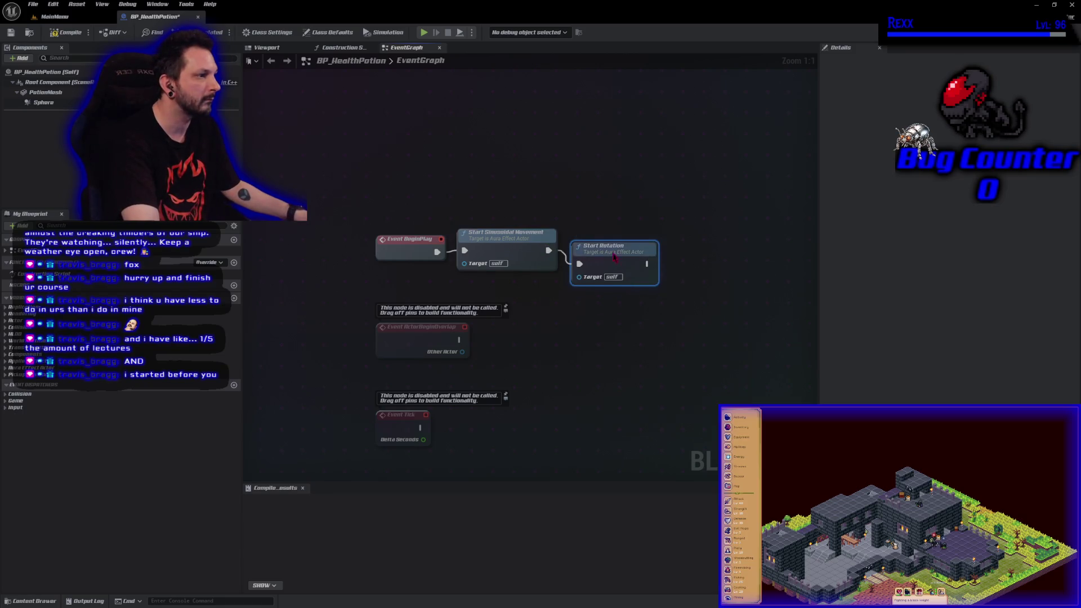
pyautogui.click(68, 34)
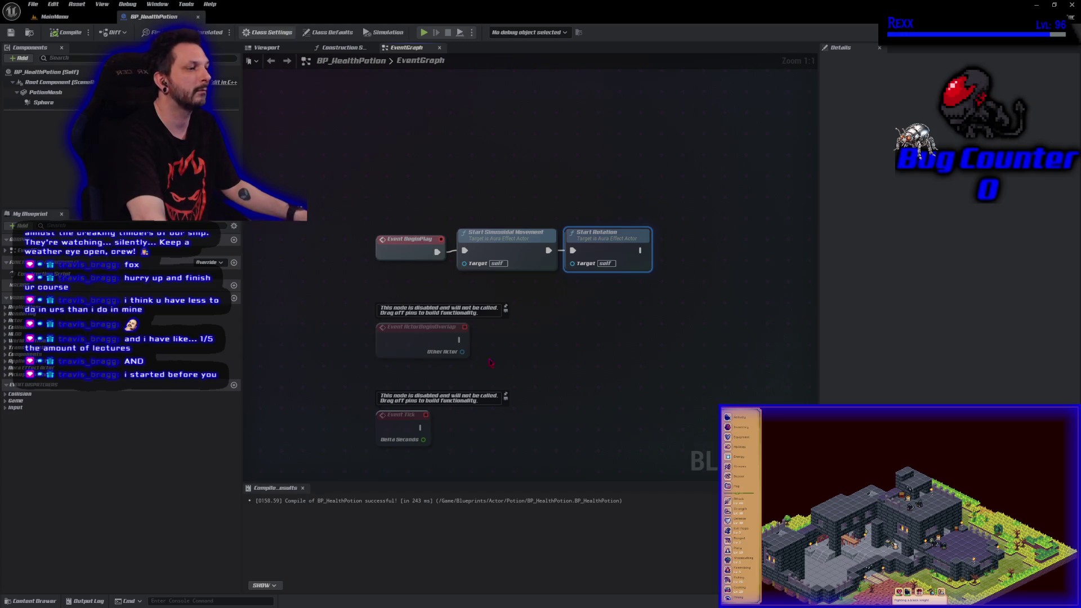
pyautogui.moveTo(421, 426); pyautogui.dragTo(392, 279)
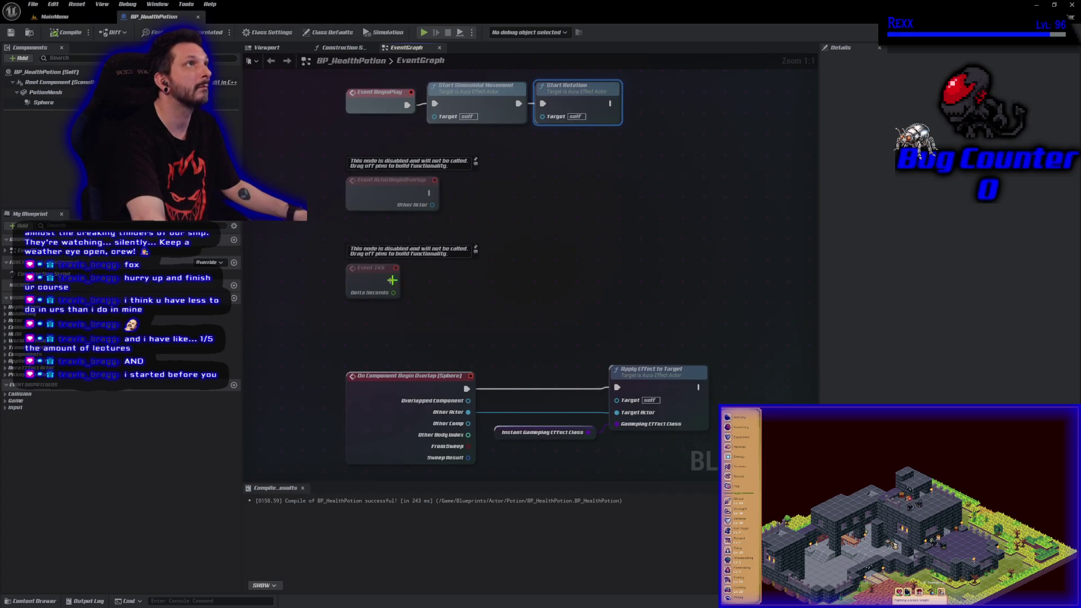
# - Add a Set Actor Location node to the BP_HealthPotion event graph
pyautogui.rightClick(445, 287)
pyautogui.write('set a')
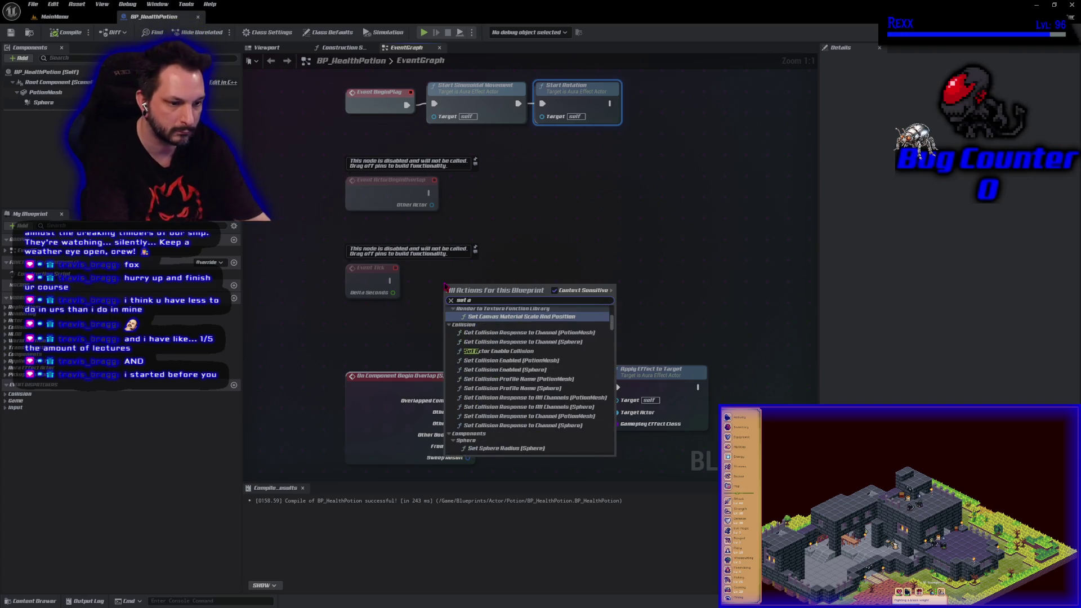
pyautogui.write('ctor locat')
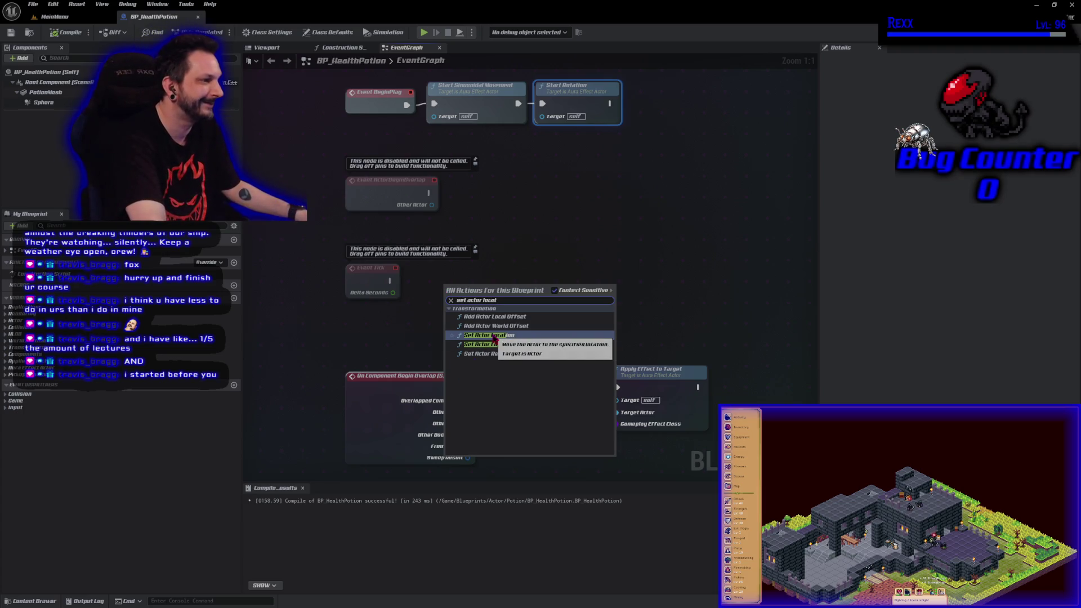
pyautogui.click(495, 335)
pyautogui.moveTo(487, 302); pyautogui.dragTo(486, 284)
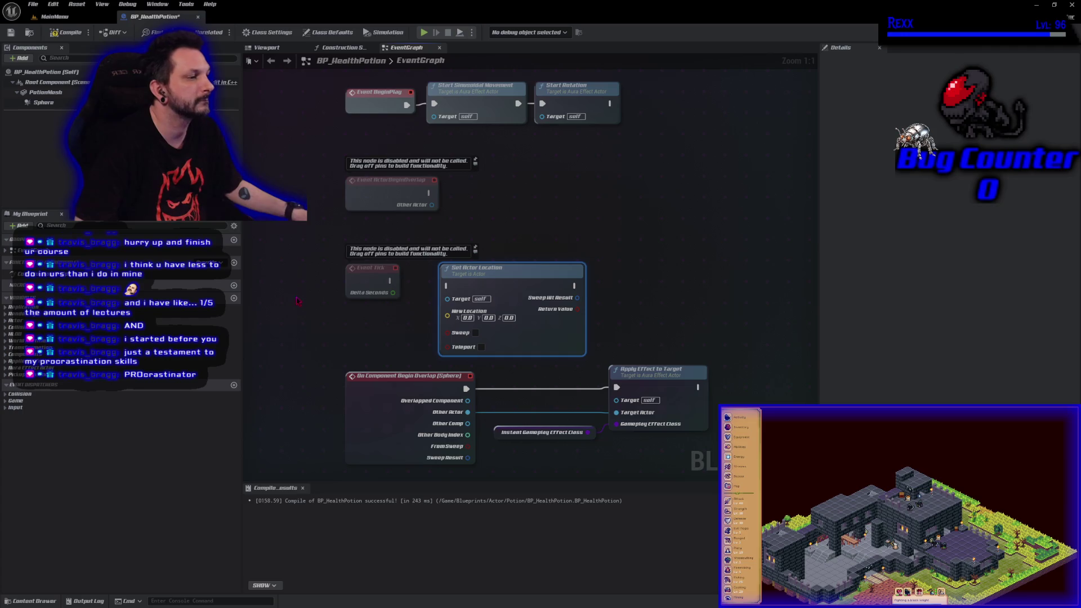
# - Wire a Calculated Location getter into Set Actor Location's New Location input
pyautogui.rightClick(294, 330)
pyautogui.write('get c')
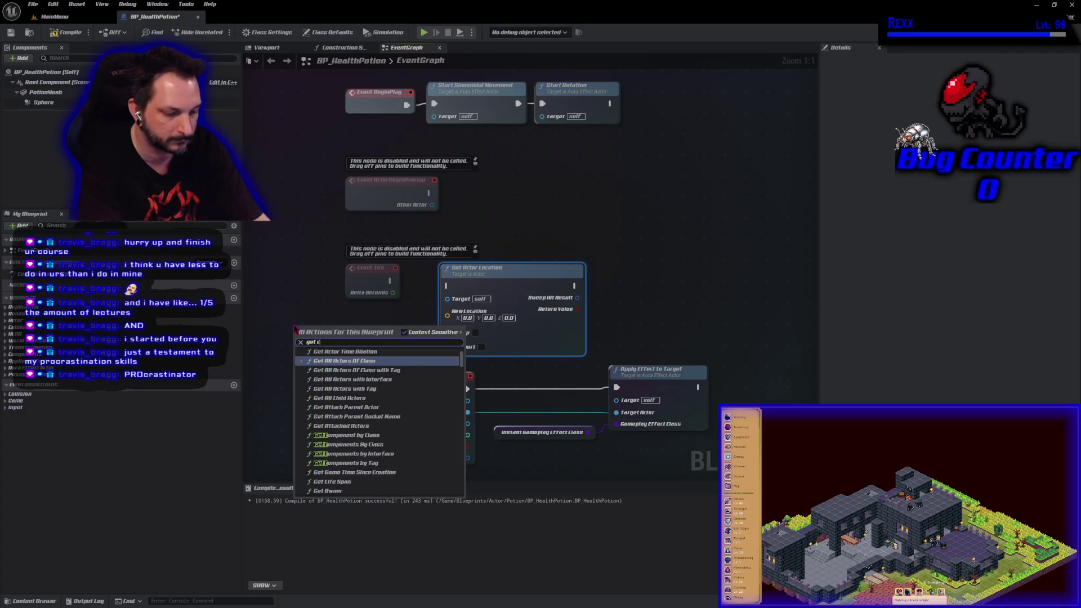
pyautogui.write('alculat')
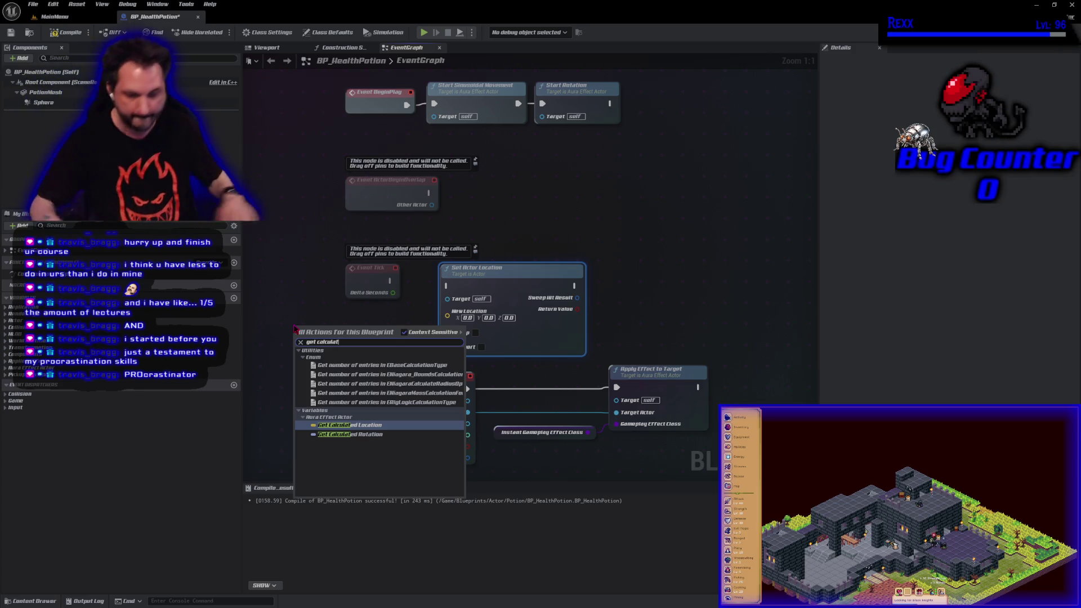
pyautogui.click(347, 425)
pyautogui.moveTo(361, 337)
pyautogui.mouseDown()
pyautogui.moveTo(428, 345)
pyautogui.moveTo(448, 316)
pyautogui.mouseUp()
pyautogui.moveTo(298, 333); pyautogui.dragTo(352, 319)
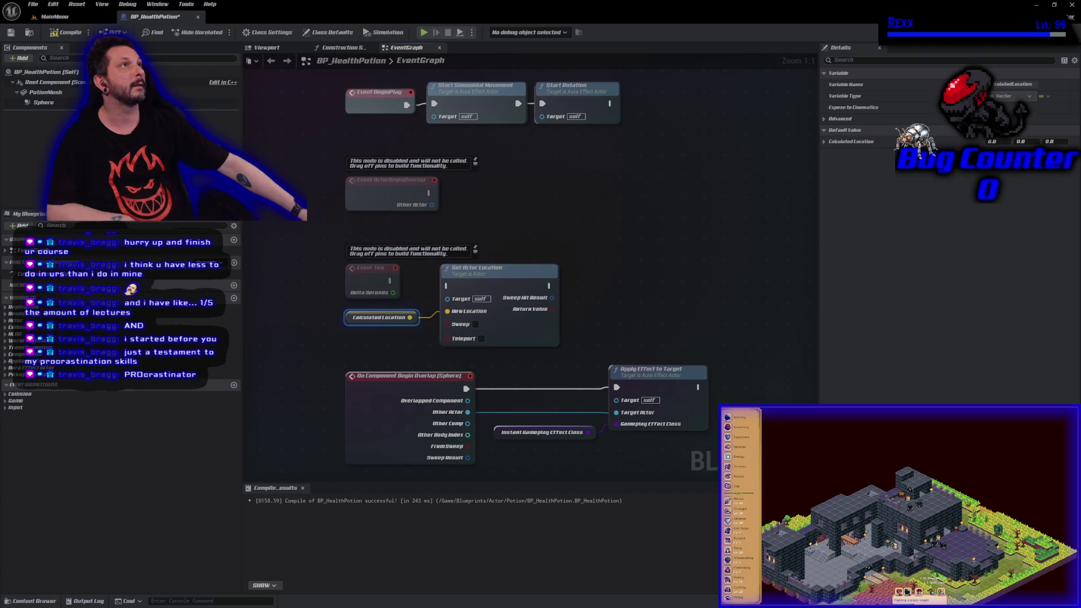
pyautogui.moveTo(552, 286)
pyautogui.mouseDown()
pyautogui.moveTo(569, 302)
pyautogui.moveTo(594, 280)
pyautogui.mouseUp()
# - Chain a Set Actor Rotation node after Set Actor Location and line it up
pyautogui.write('set actor')
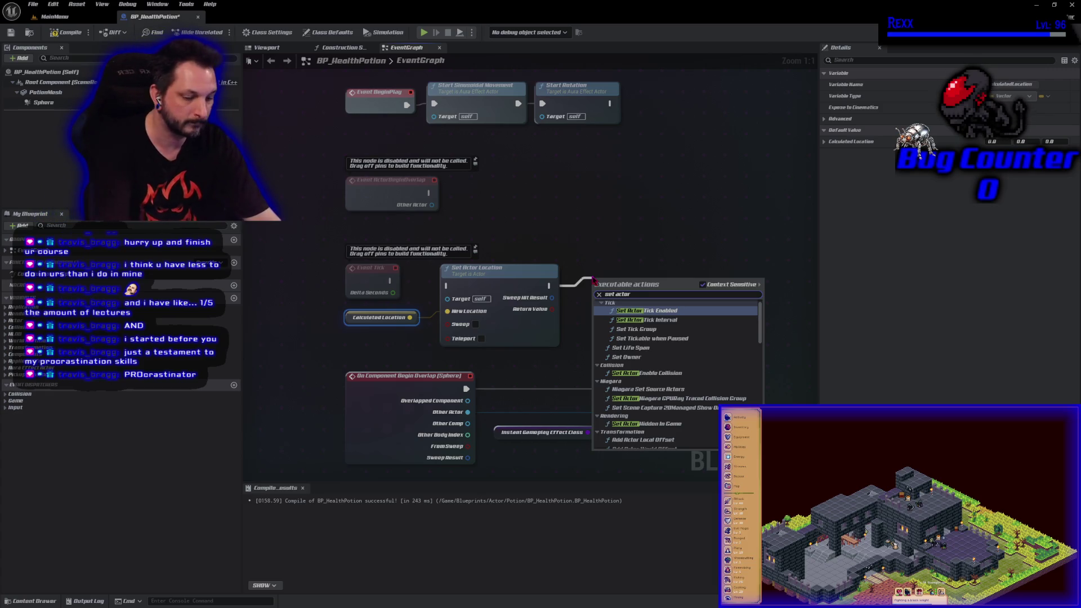
pyautogui.write('ot')
pyautogui.press('Return')
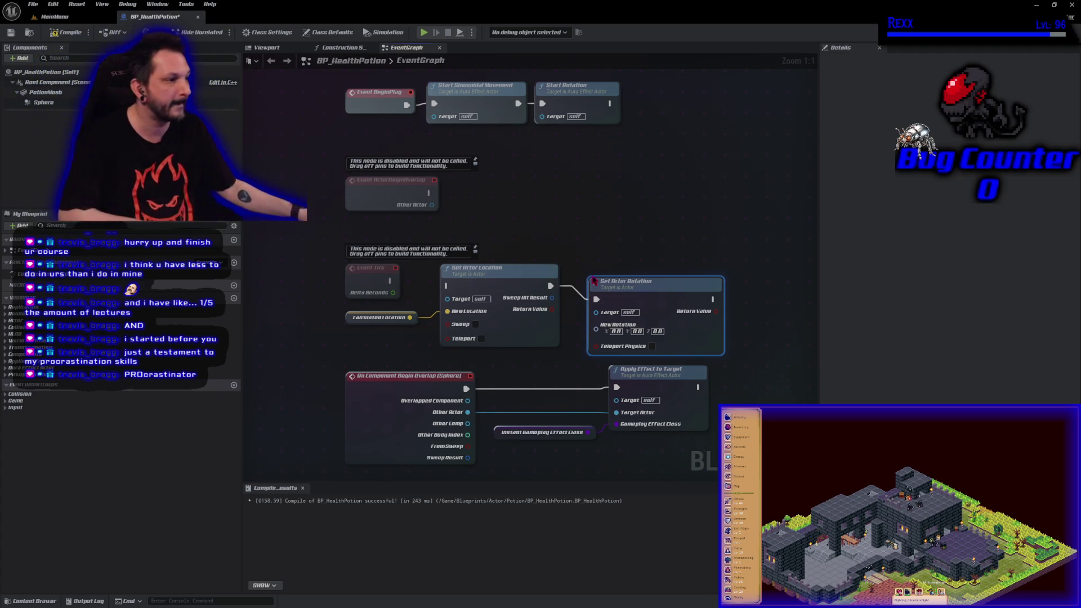
pyautogui.moveTo(623, 286); pyautogui.dragTo(623, 273)
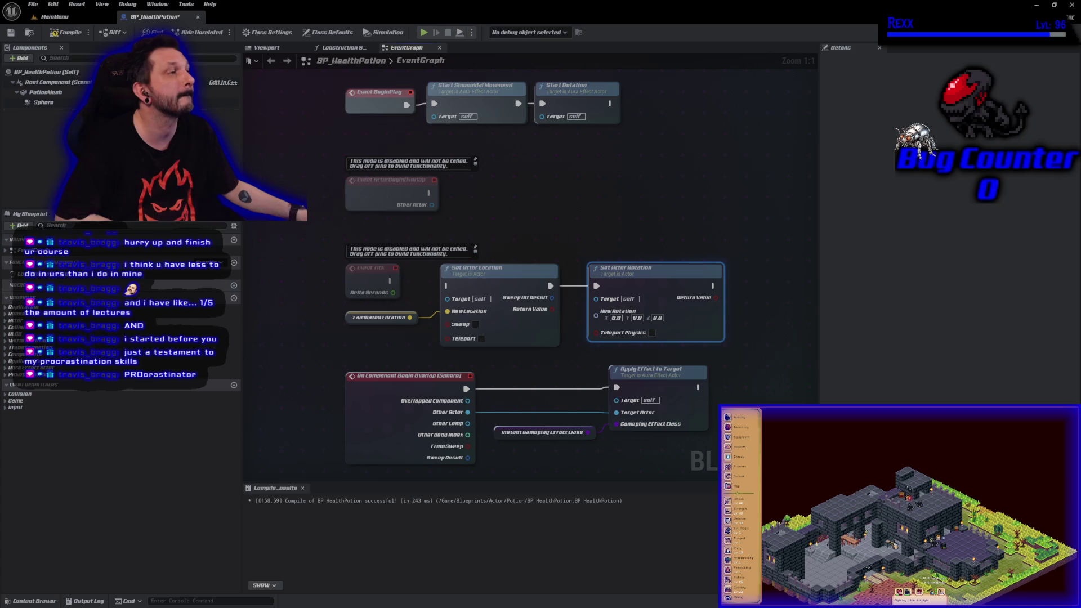
pyautogui.moveTo(647, 274); pyautogui.dragTo(704, 283)
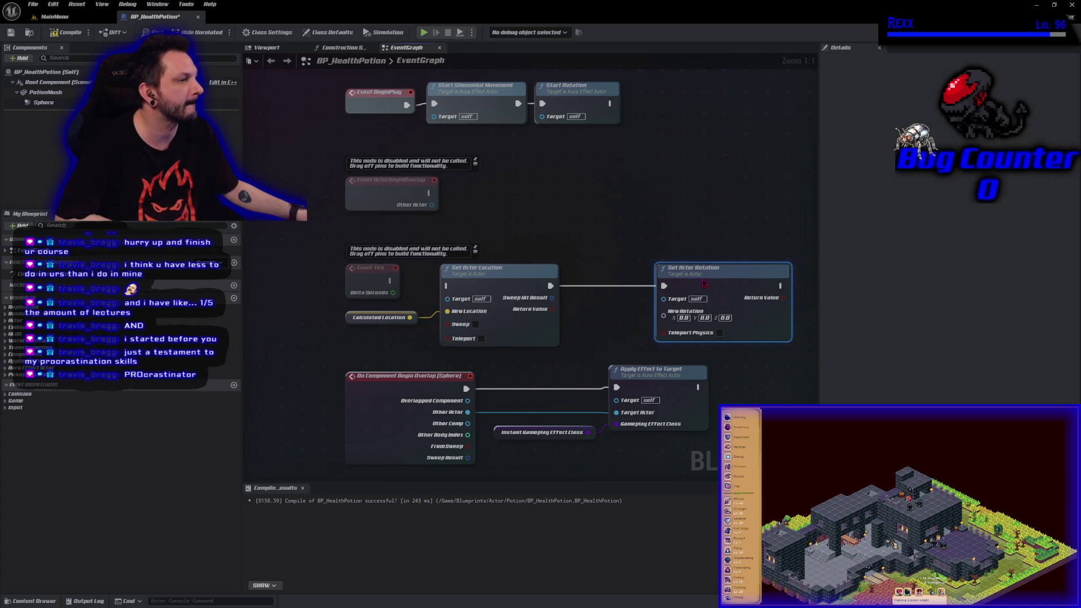
# - Feed a Calculated Rotation getter into Set Actor Rotation, then compile and save BP_HealthPotion
pyautogui.rightClick(604, 319)
pyautogui.write('get calc rot')
pyautogui.press('Return')
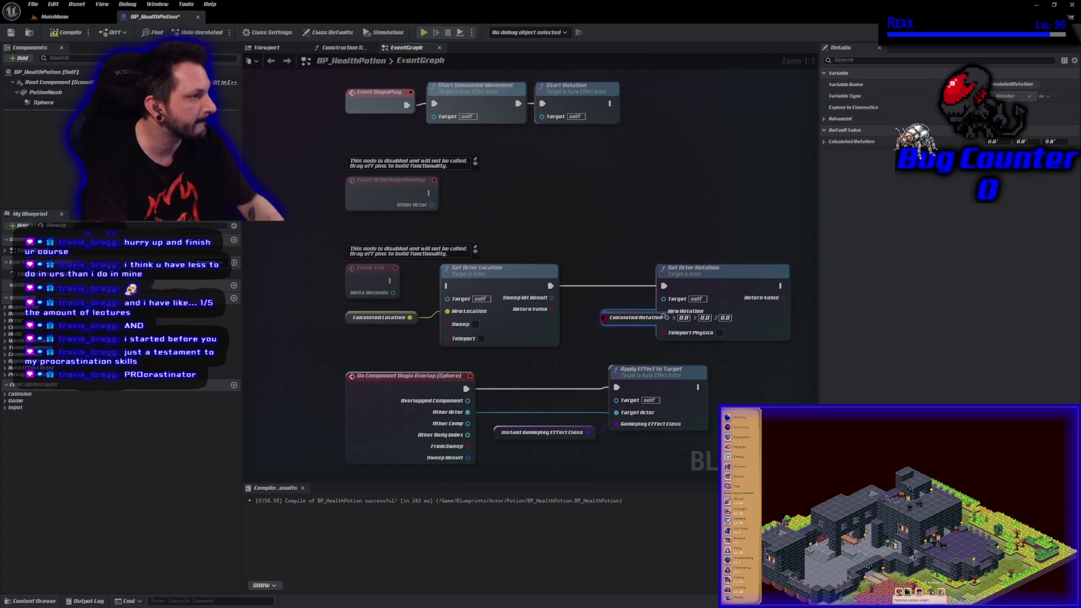
pyautogui.moveTo(604, 318)
pyautogui.mouseDown()
pyautogui.moveTo(577, 317)
pyautogui.moveTo(665, 312)
pyautogui.mouseUp()
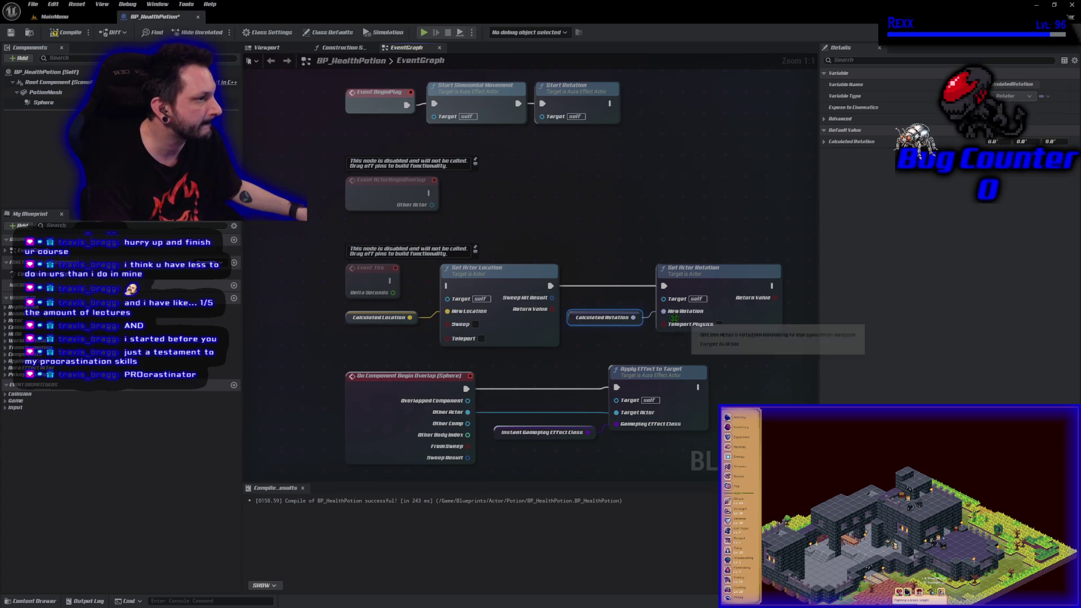
pyautogui.click(67, 32)
pyautogui.click(12, 32)
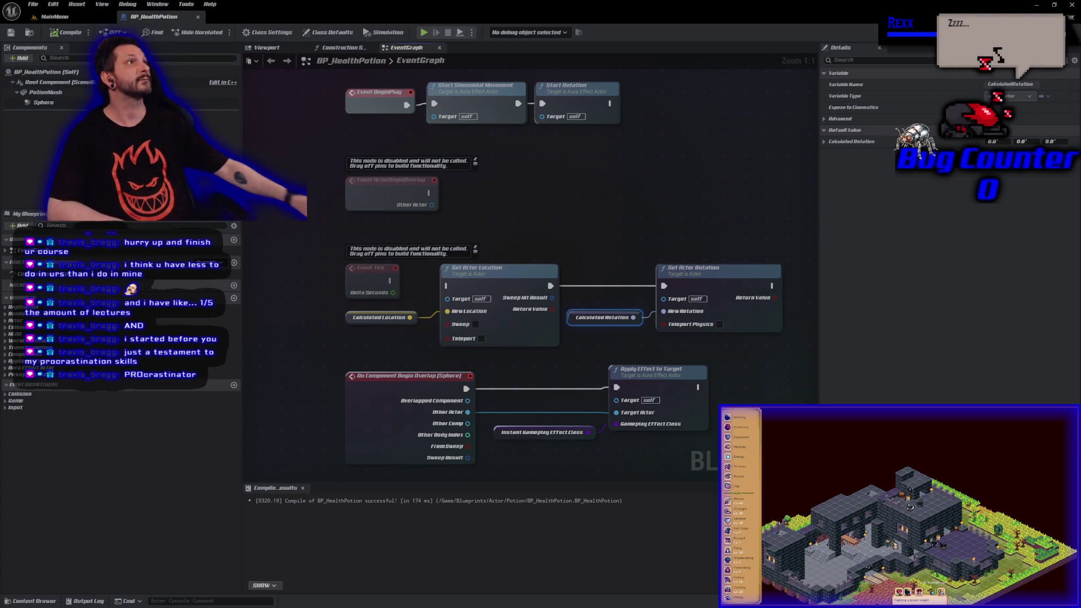
# - Change the Sine Amplitude class default of BP_HealthPotion, then compile and save
pyautogui.click(472, 97)
pyautogui.click(51, 72)
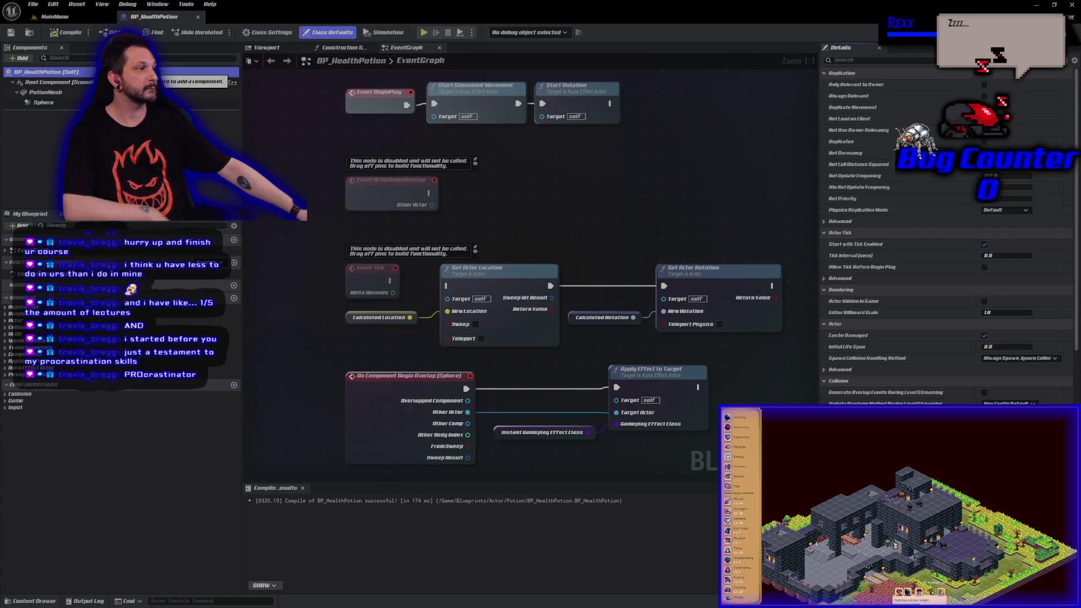
pyautogui.click(844, 60)
pyautogui.write('sim')
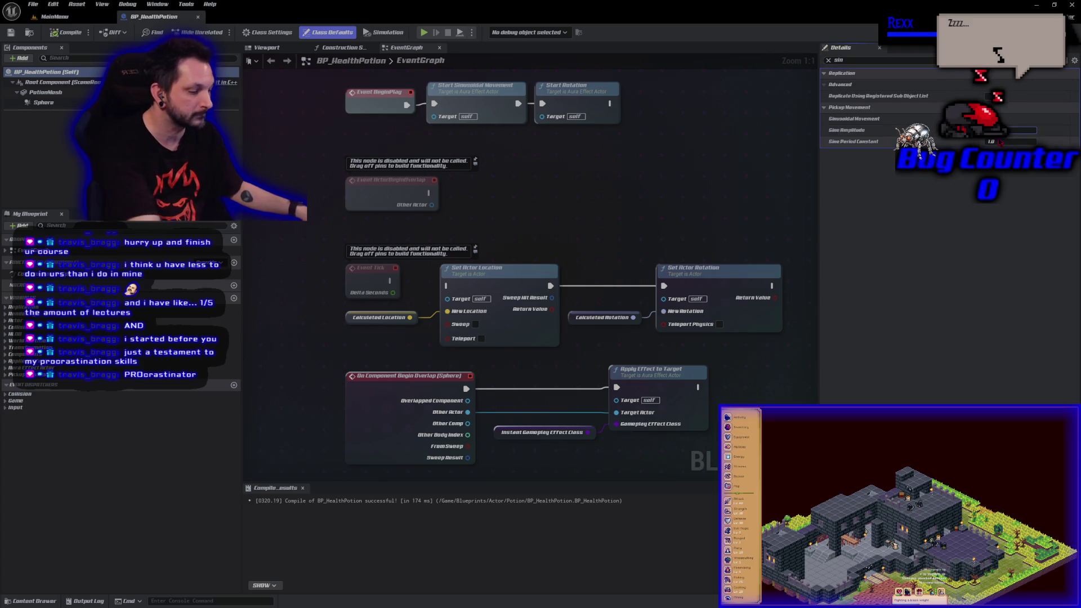
pyautogui.click(509, 198)
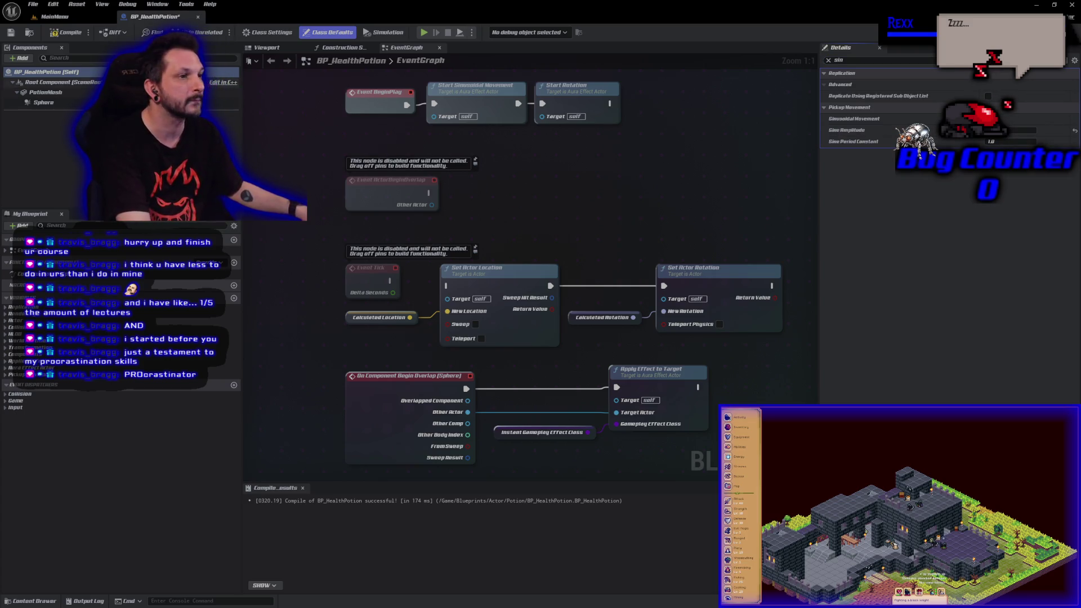
pyautogui.click(67, 33)
pyautogui.click(11, 32)
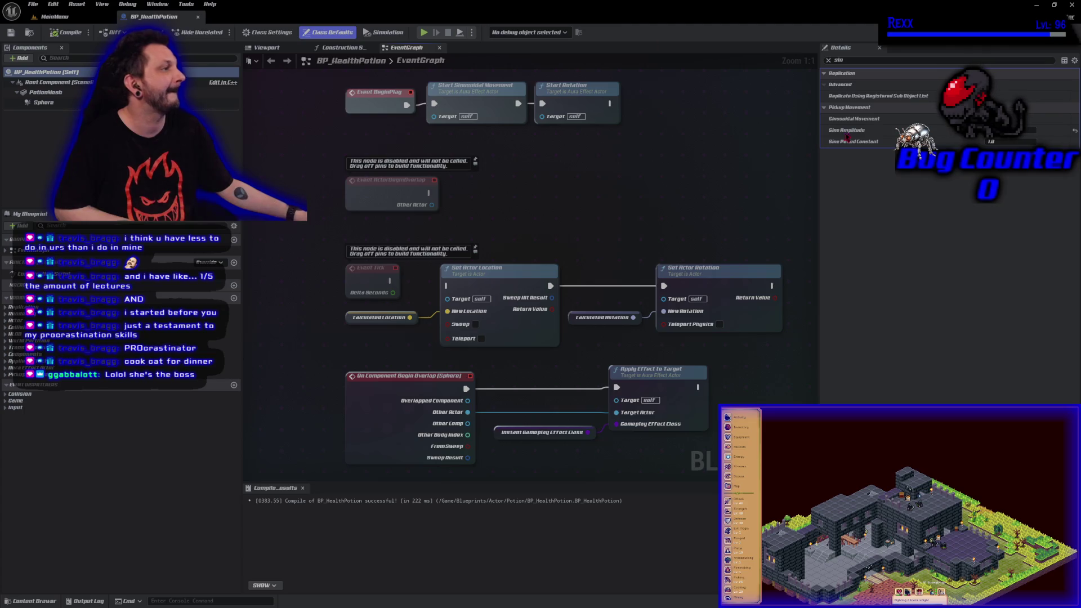
# - Set Sine Period Constant to 4.0, save, and show the Potion folder in the Content Drawer
pyautogui.write('4')
pyautogui.press('Return')
pyautogui.hotkey('ctrl', 's')
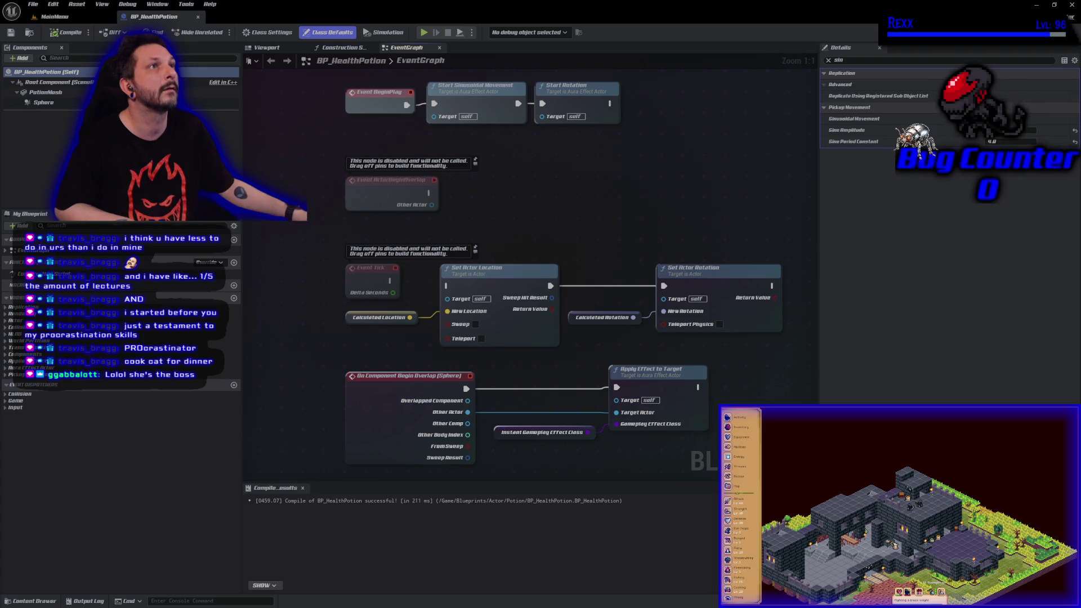
pyautogui.click(47, 603)
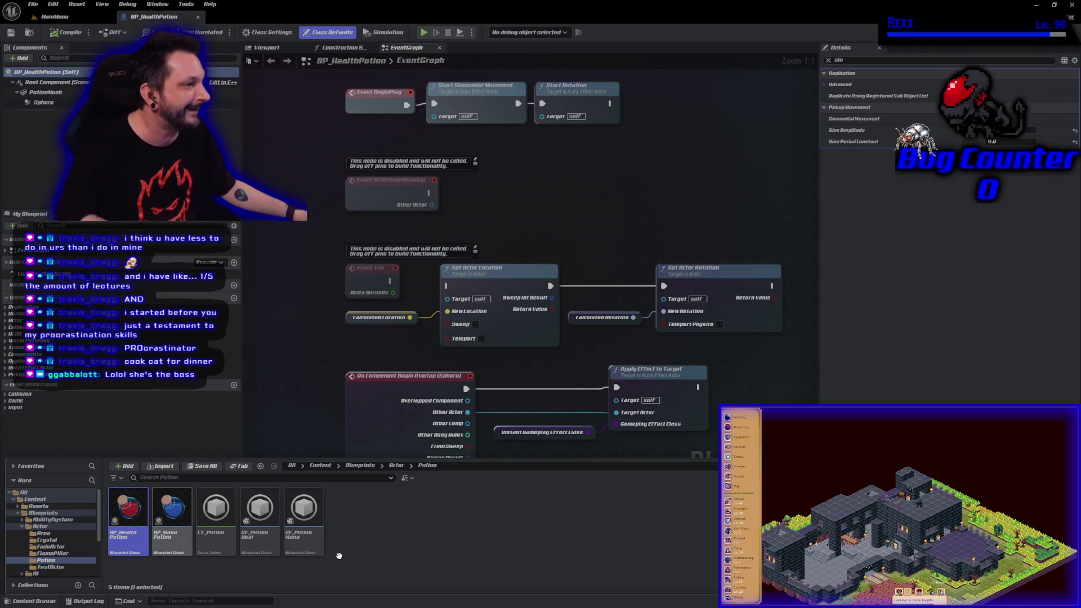
# - Connect Event Tick to Set Actor Location, then recompile and save BP_HealthPotion
pyautogui.press('F7')
pyautogui.moveTo(415, 292); pyautogui.dragTo(447, 286)
pyautogui.press('F7')
pyautogui.click(9, 35)
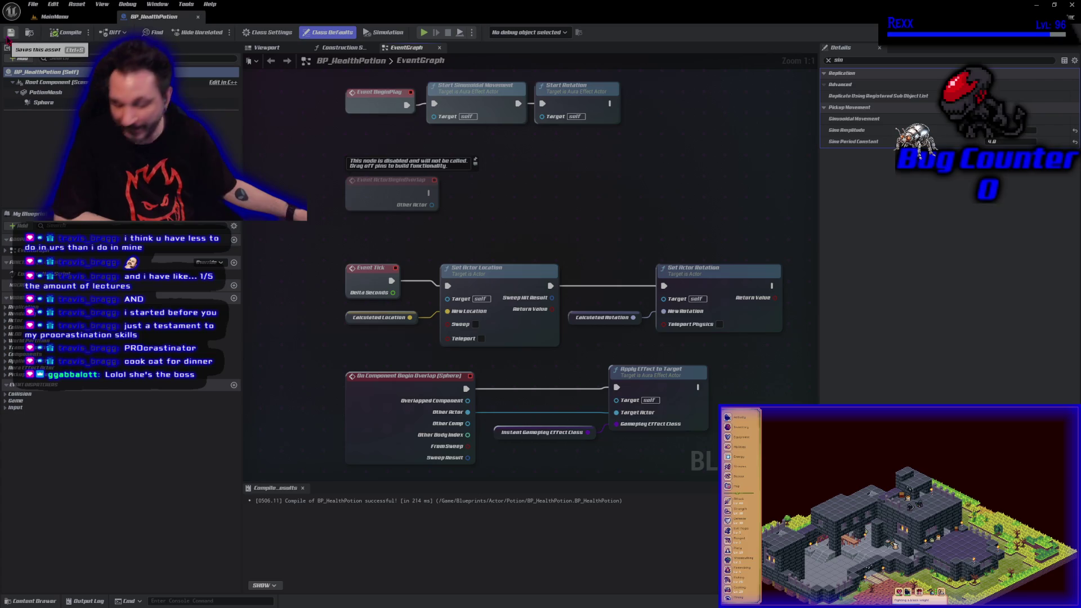
pyautogui.moveTo(511, 250); pyautogui.dragTo(438, 211)
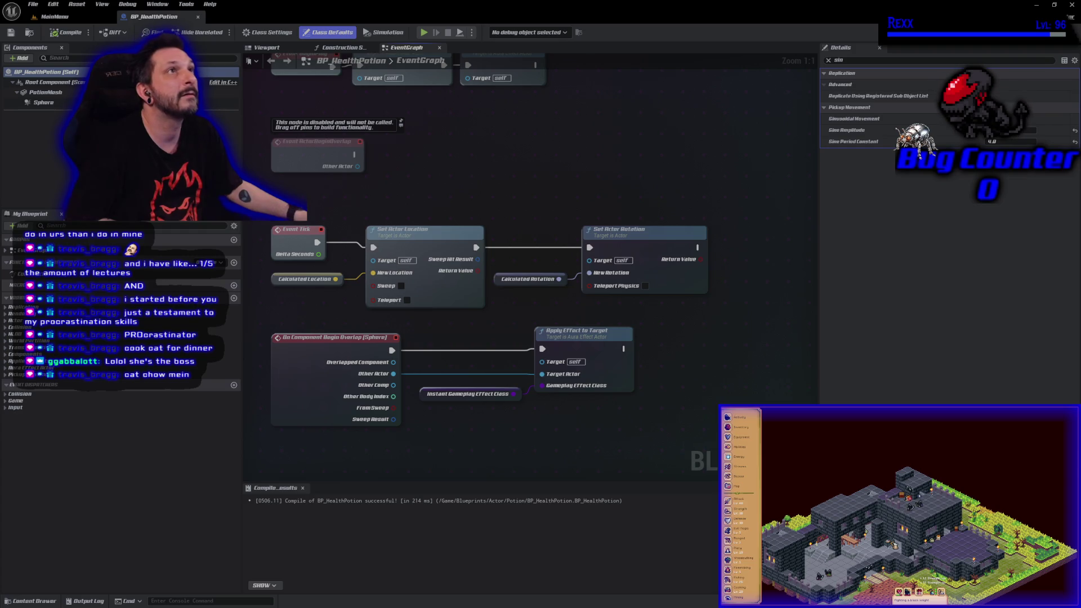
pyautogui.click(49, 601)
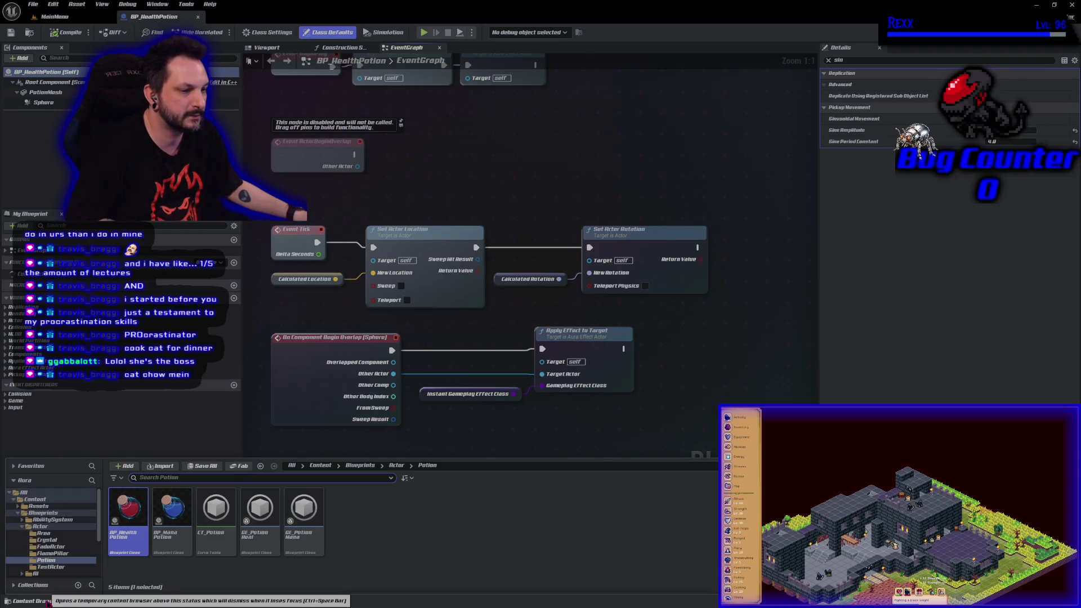
# - Create a Blueprint Class from AuraEffectActor in the Actor folder and name it BP_Pickup_Base
pyautogui.click(40, 527)
pyautogui.rightClick(411, 534)
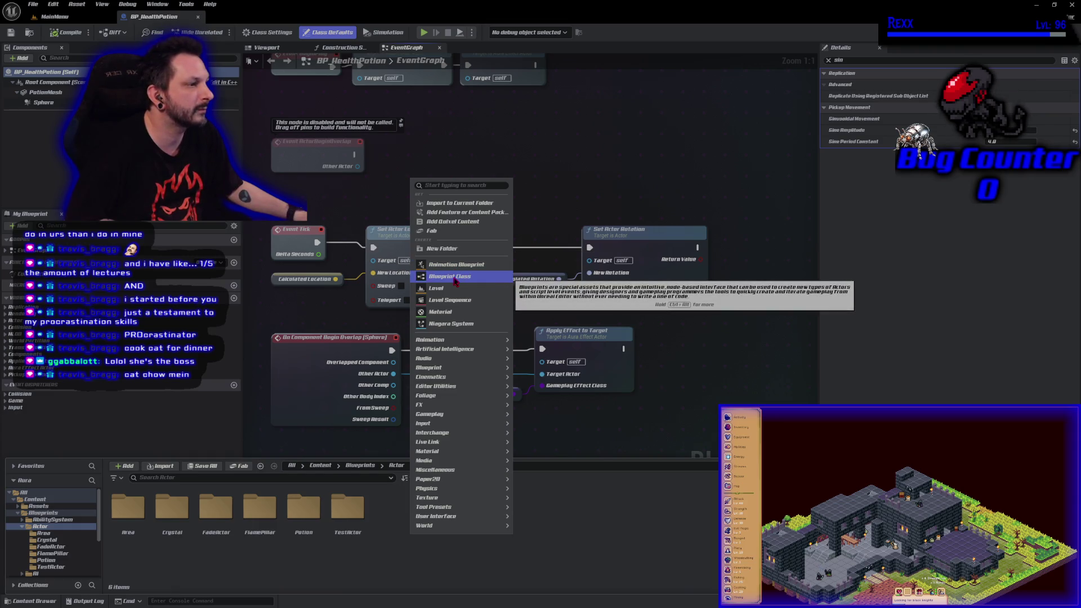
pyautogui.click(456, 278)
pyautogui.write('auraeff')
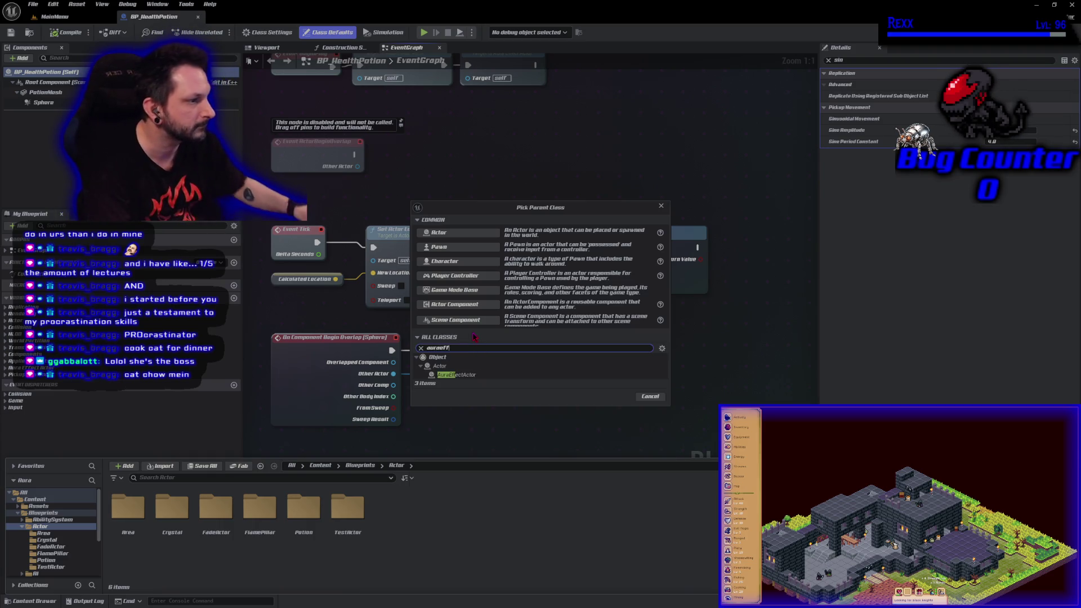
pyautogui.click(465, 375)
pyautogui.click(616, 397)
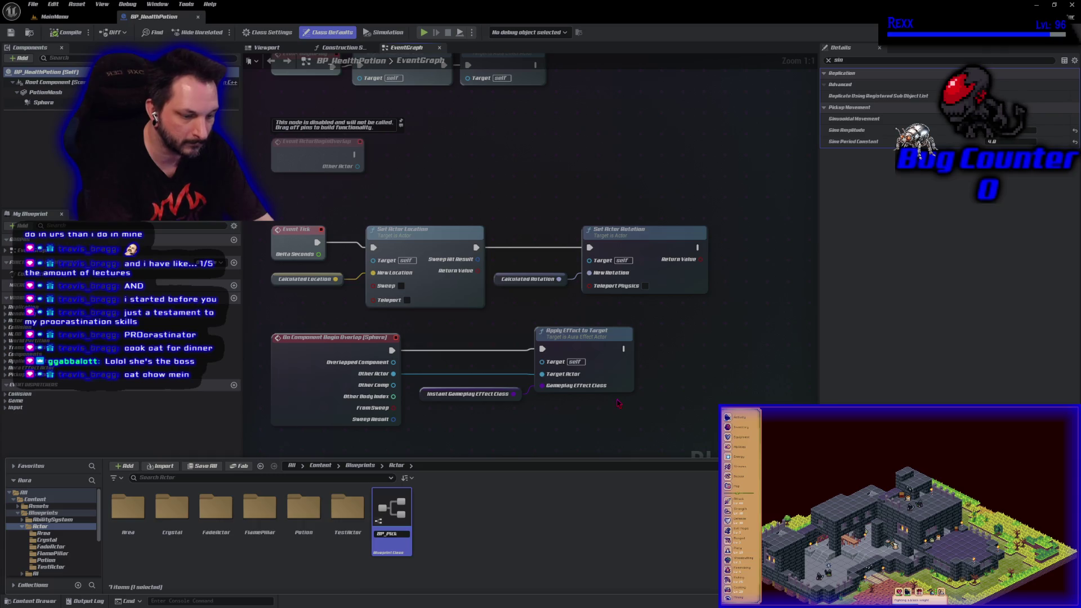
pyautogui.write('upBase')
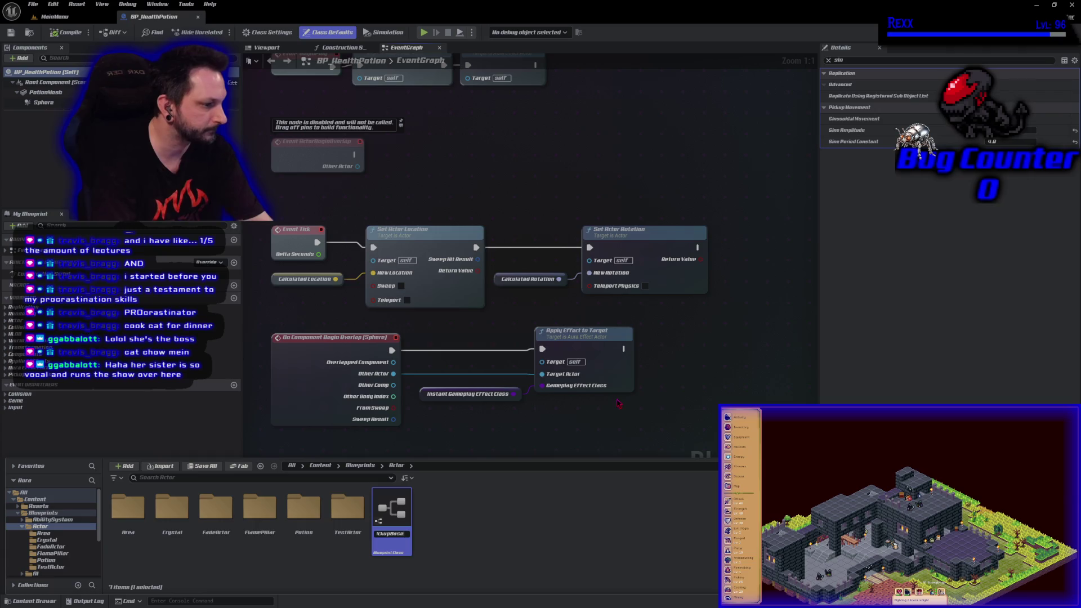
pyautogui.press('Left')
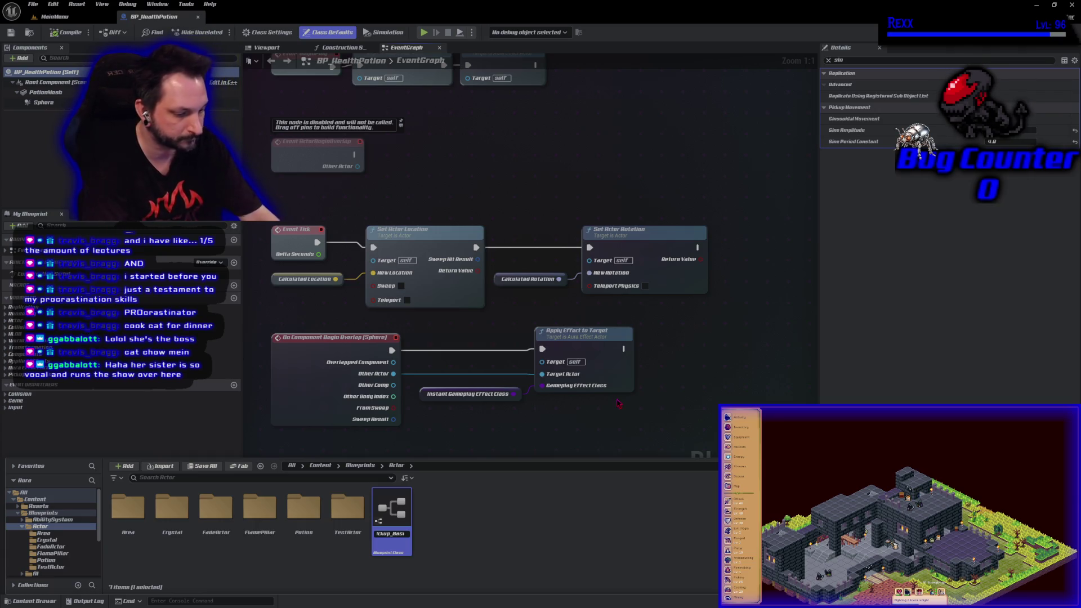
pyautogui.press('Return')
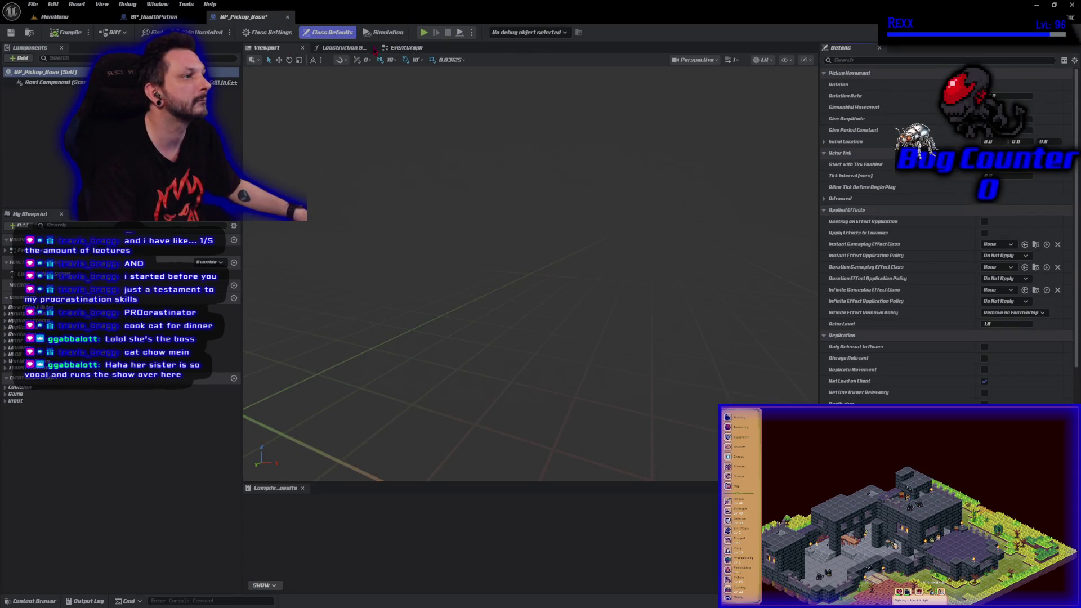
# - Delete the three disabled default event nodes from BP_Pickup_Base's EventGraph
pyautogui.click(405, 47)
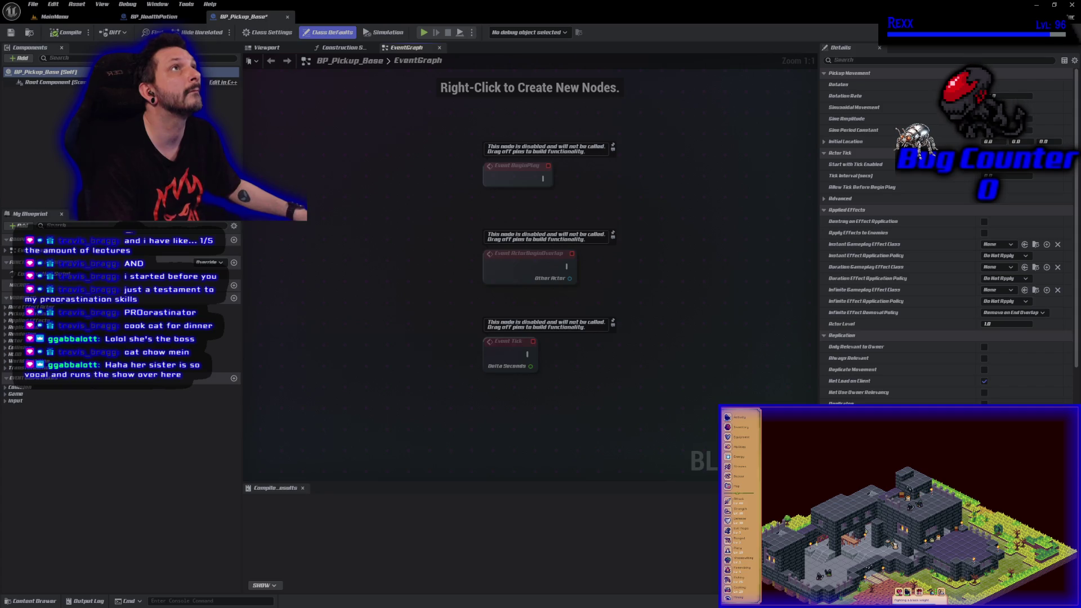
pyautogui.moveTo(399, 148); pyautogui.dragTo(600, 369)
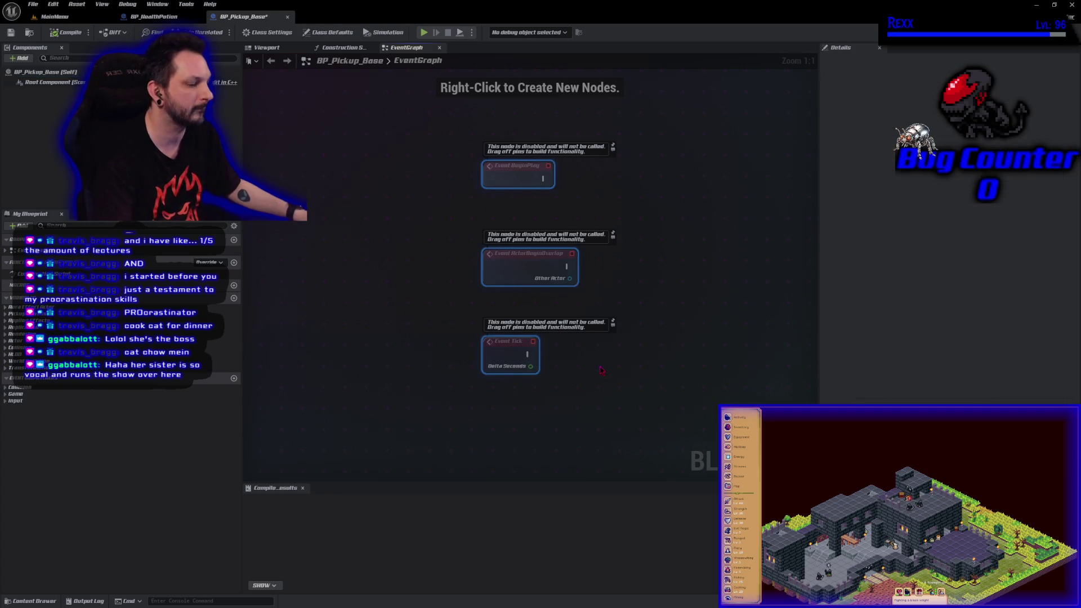
pyautogui.press('Delete')
# - Select the BeginPlay and Tick movement nodes in BP_HealthPotion and cut them
pyautogui.hotkey('ctrl', 'Tab')
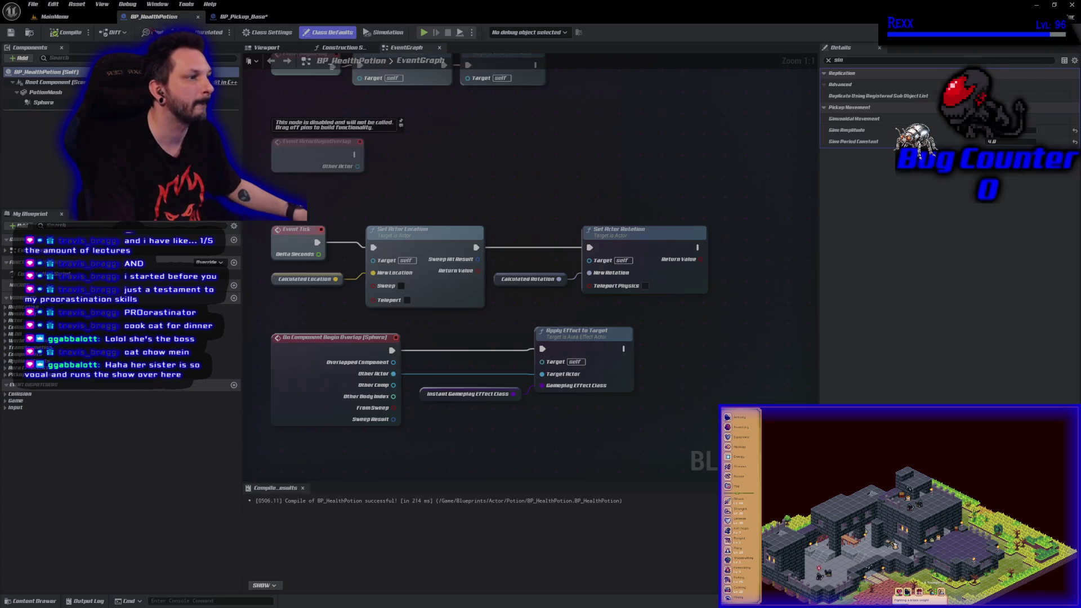
pyautogui.scroll(-2, 460, 432)
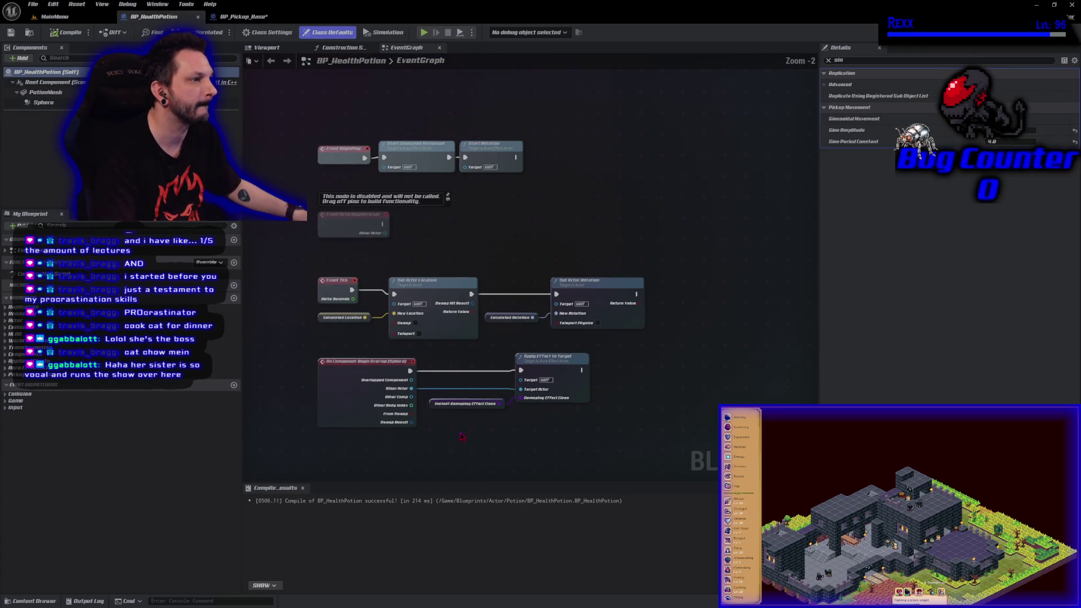
pyautogui.moveTo(679, 466)
pyautogui.mouseDown()
pyautogui.moveTo(340, 276)
pyautogui.moveTo(301, 281)
pyautogui.mouseUp()
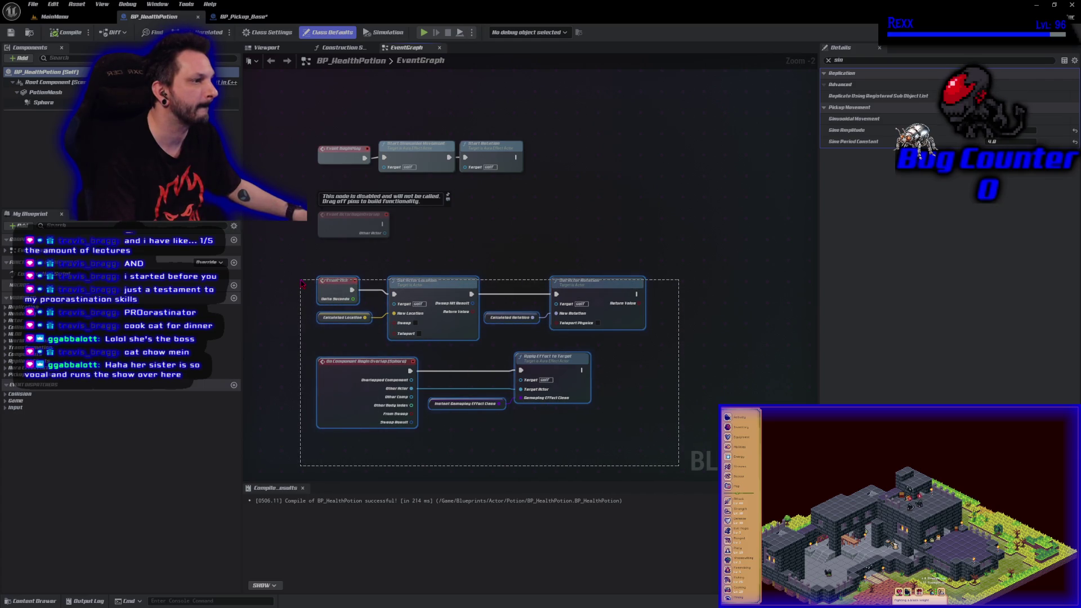
pyautogui.moveTo(302, 283); pyautogui.dragTo(302, 283)
pyautogui.moveTo(321, 119); pyautogui.dragTo(524, 176)
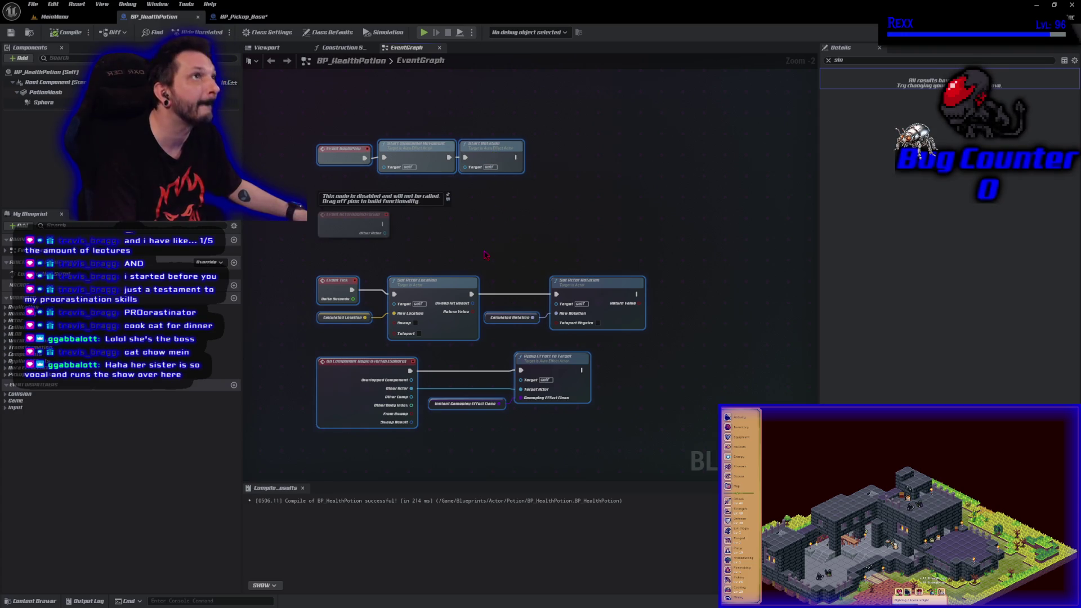
pyautogui.click(486, 255)
pyautogui.moveTo(311, 103); pyautogui.dragTo(522, 172)
pyautogui.moveTo(297, 256); pyautogui.dragTo(585, 333)
pyautogui.press('Delete')
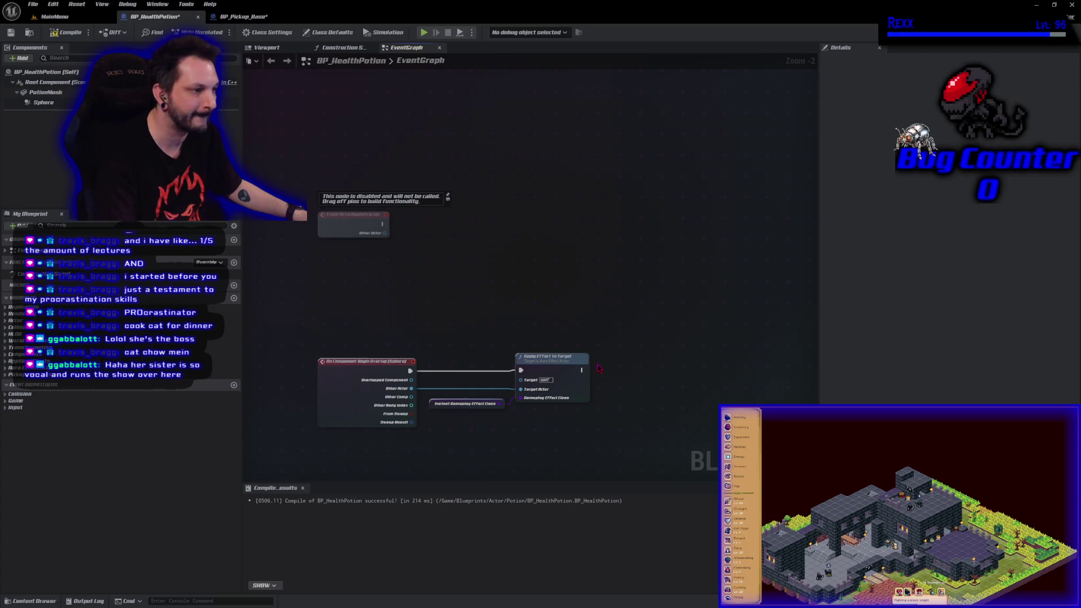
pyautogui.click(266, 16)
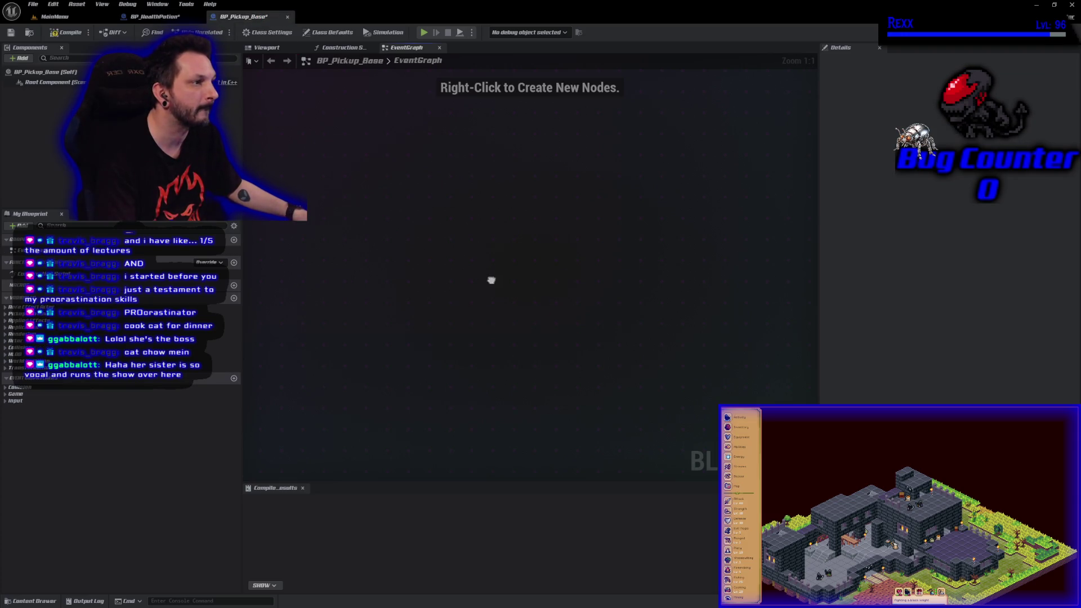
# - Paste the BeginPlay and Tick movement nodes into BP_Pickup_Base, then compile and save it
pyautogui.hotkey('ctrl', 'v')
pyautogui.moveTo(480, 289); pyautogui.dragTo(413, 263)
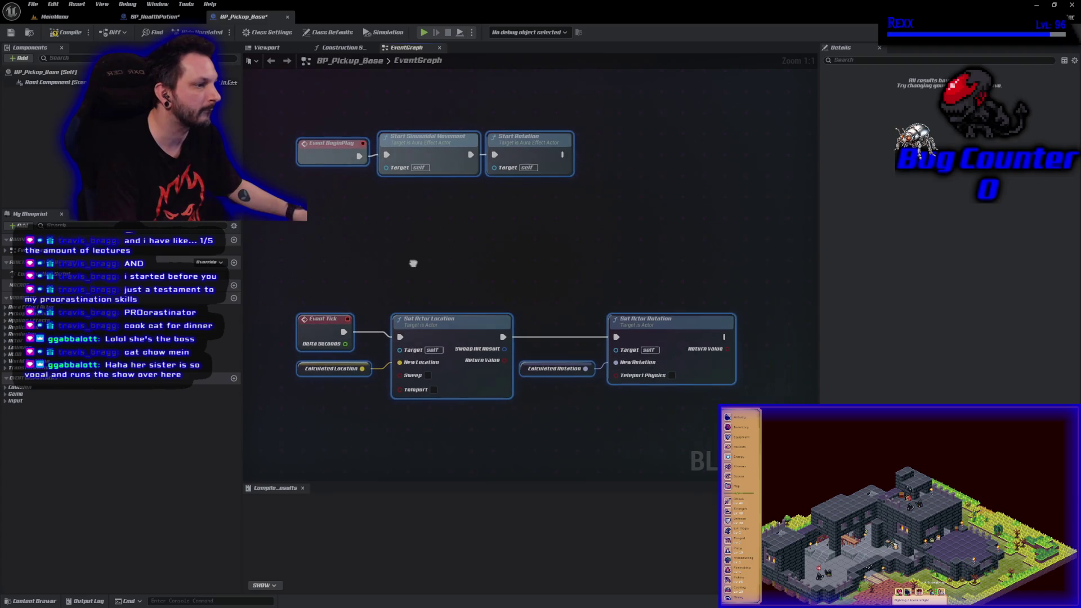
pyautogui.click(66, 32)
pyautogui.click(11, 32)
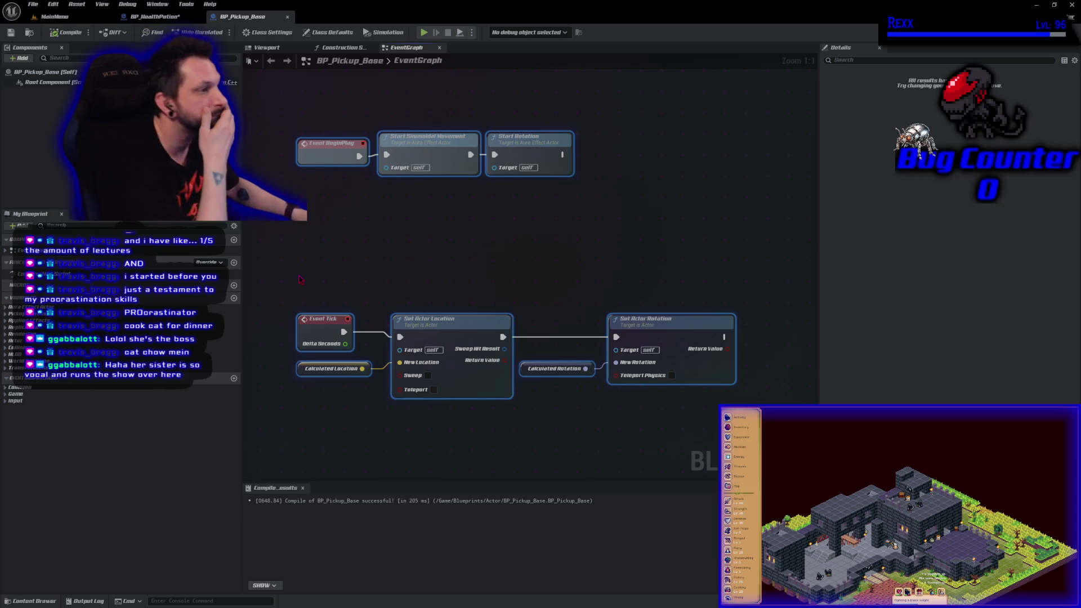
pyautogui.click(149, 17)
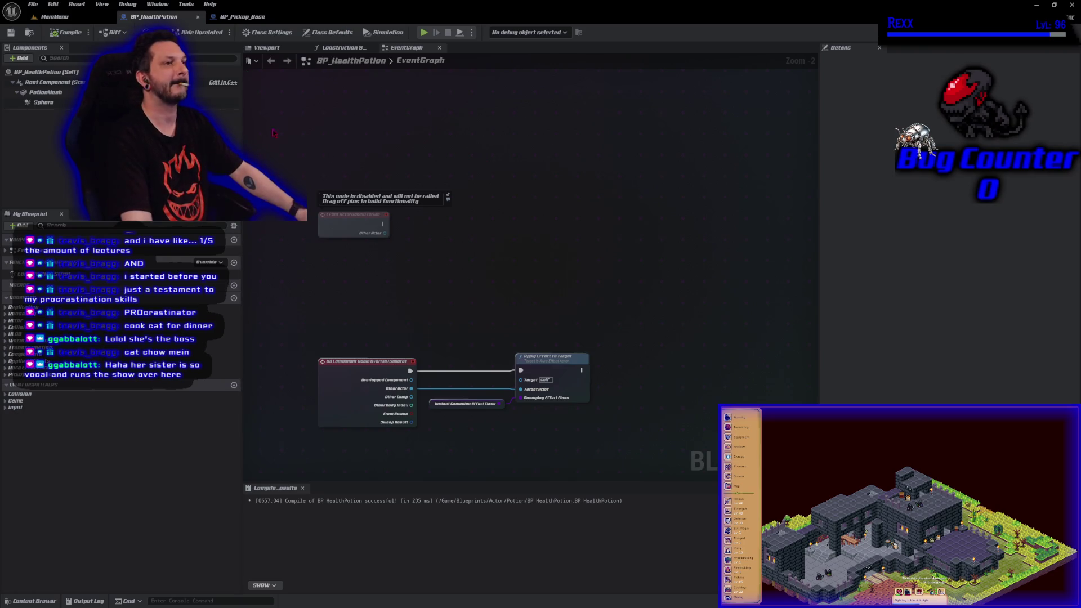
# - Review BP_HealthPotion's Class Settings and class default properties
pyautogui.click(269, 32)
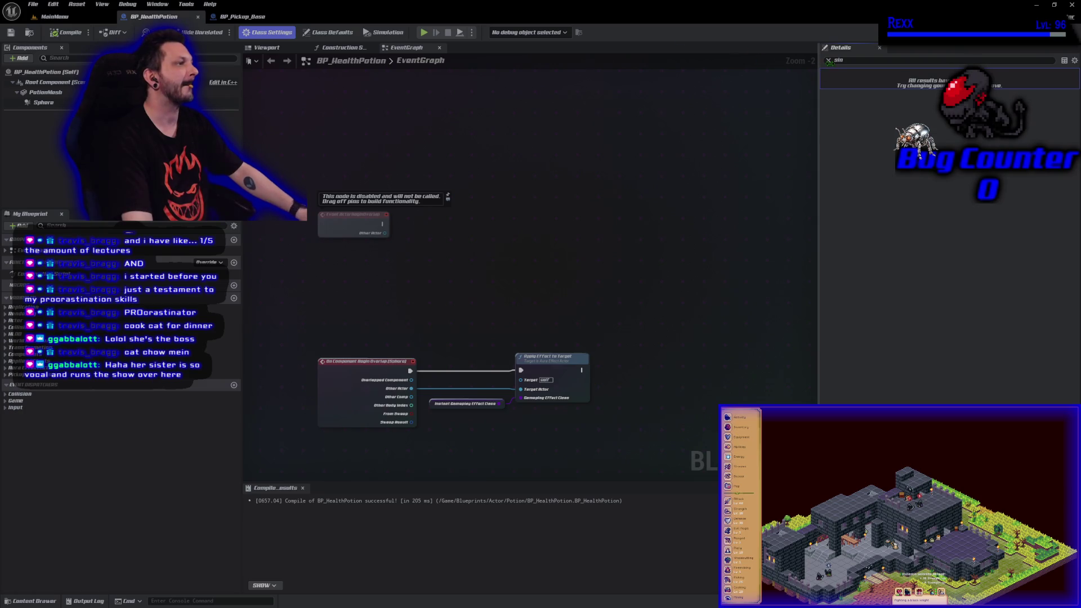
pyautogui.click(829, 60)
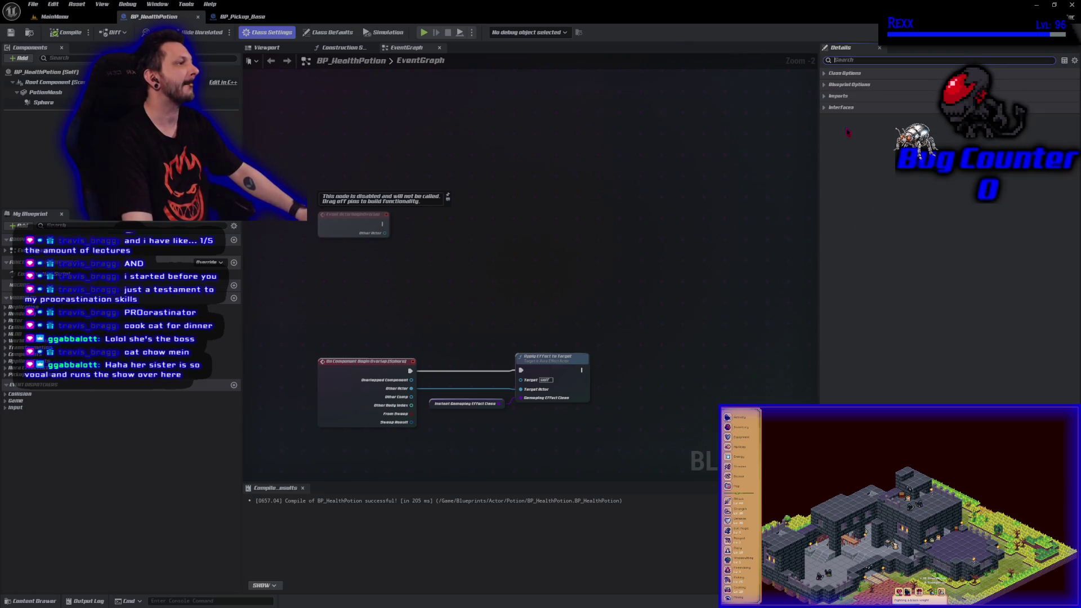
pyautogui.click(827, 74)
pyautogui.click(825, 176)
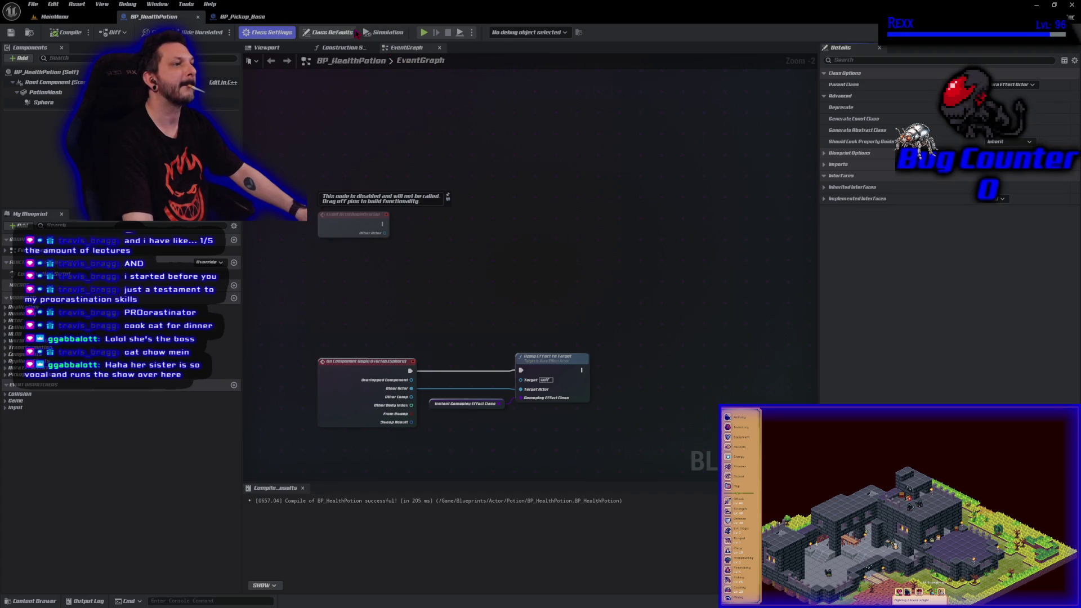
pyautogui.click(328, 33)
pyautogui.scroll(-5, 847, 238)
pyautogui.scroll(-8, 847, 238)
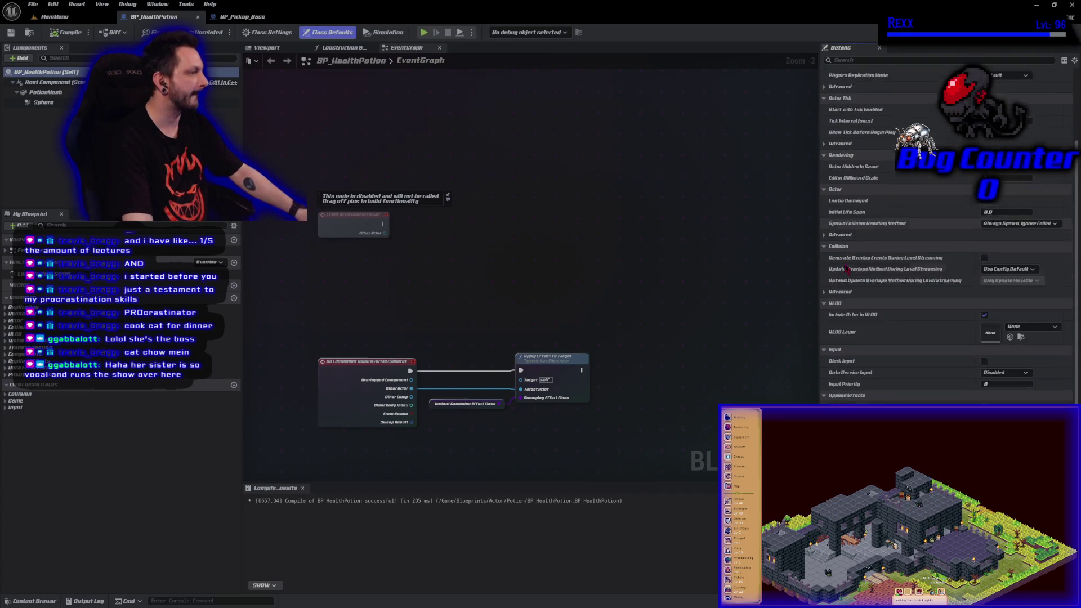
pyautogui.scroll(-1, 869, 307)
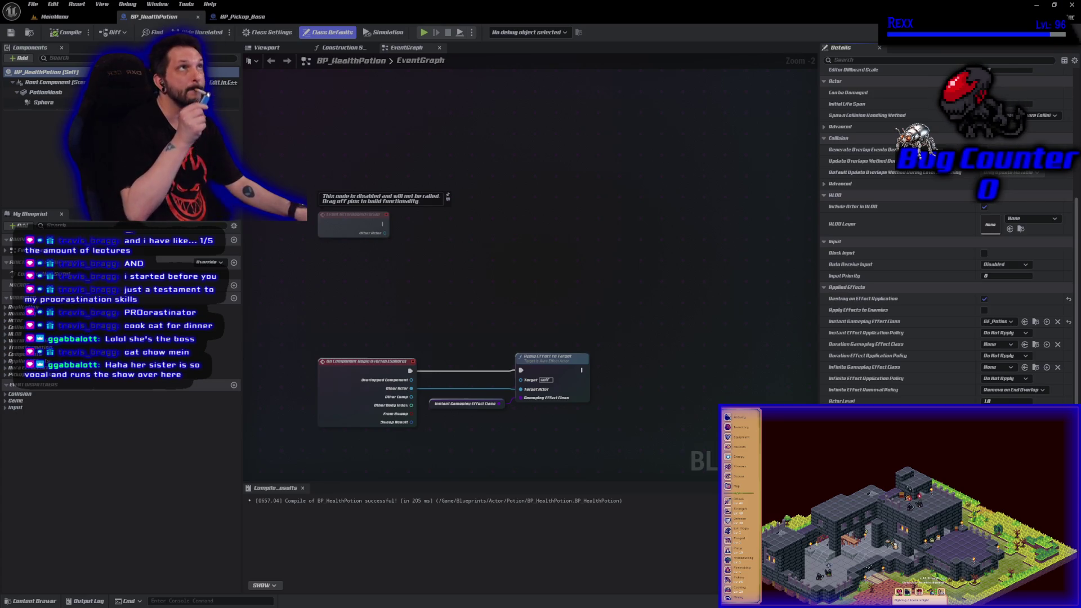
# - Set BP_HealthPotion's parent class to BP_Pickup_Base and recompile it
pyautogui.click(271, 32)
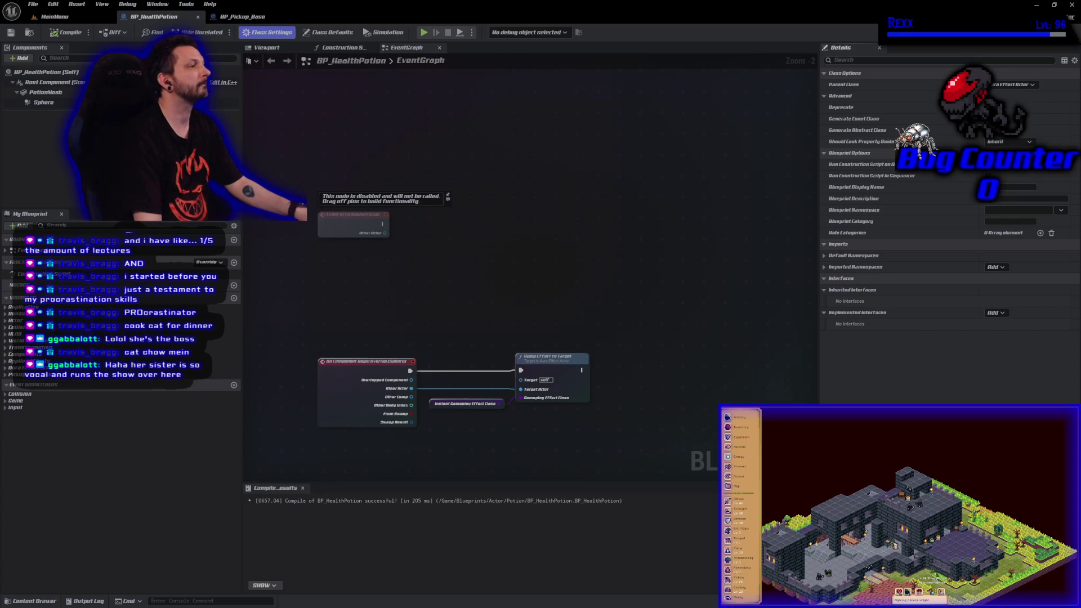
pyautogui.click(1020, 86)
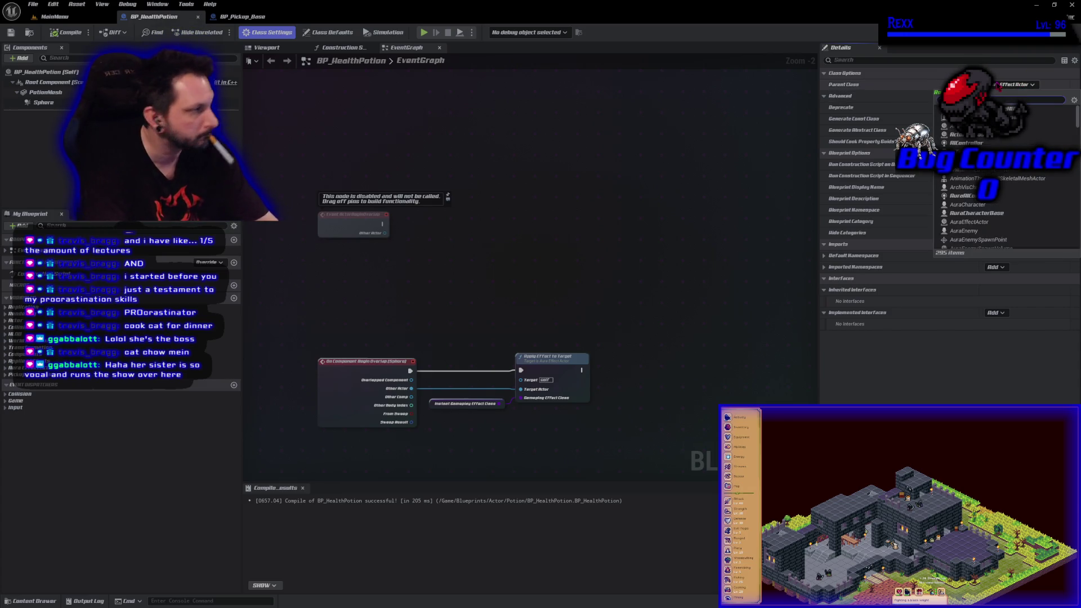
pyautogui.write('AuraEffectActor')
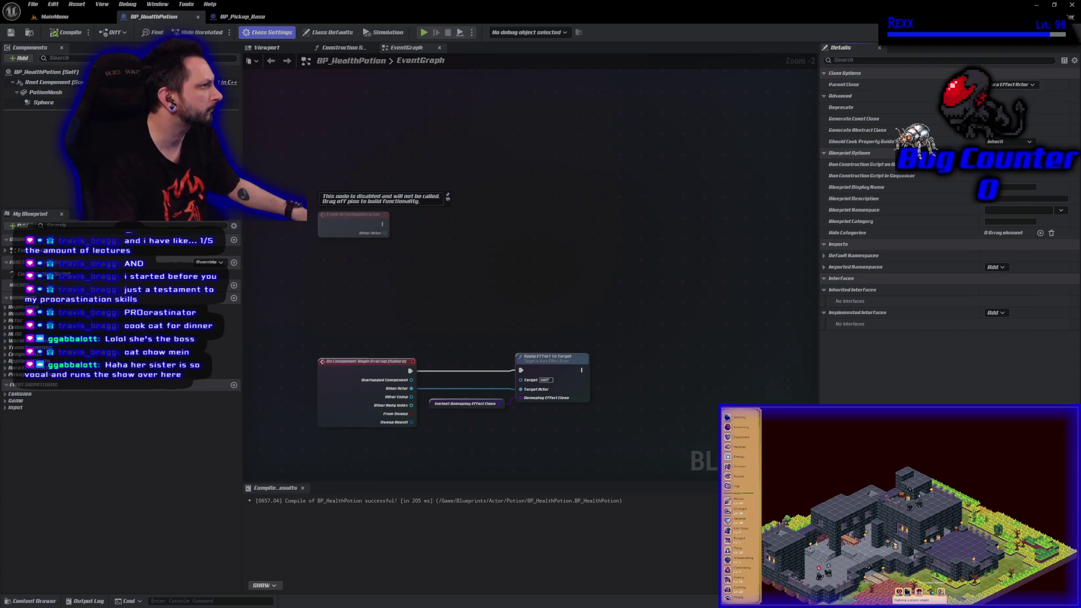
pyautogui.click(64, 32)
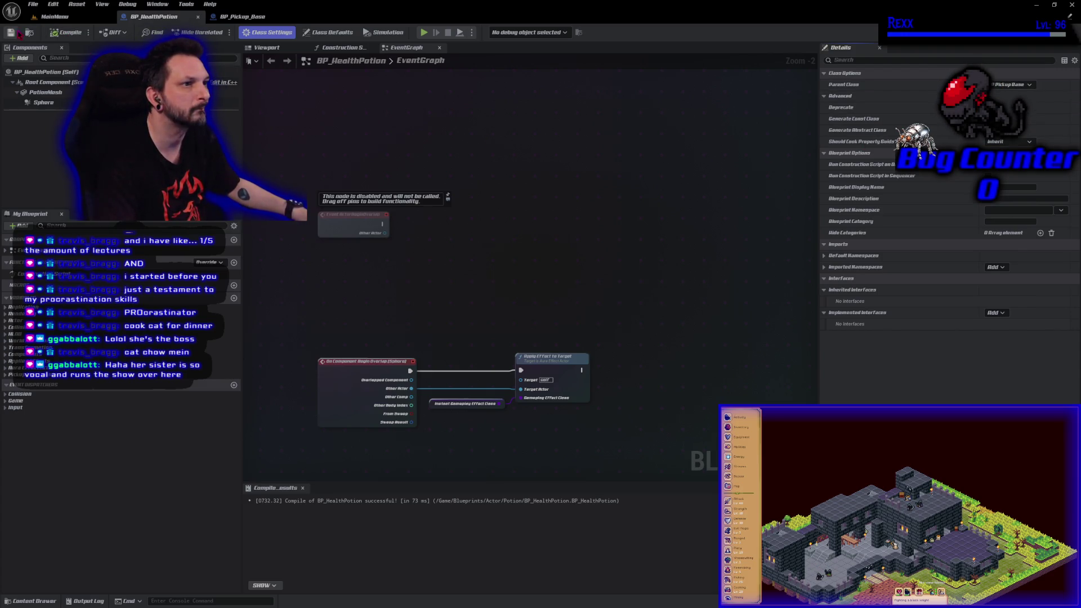
pyautogui.click(329, 32)
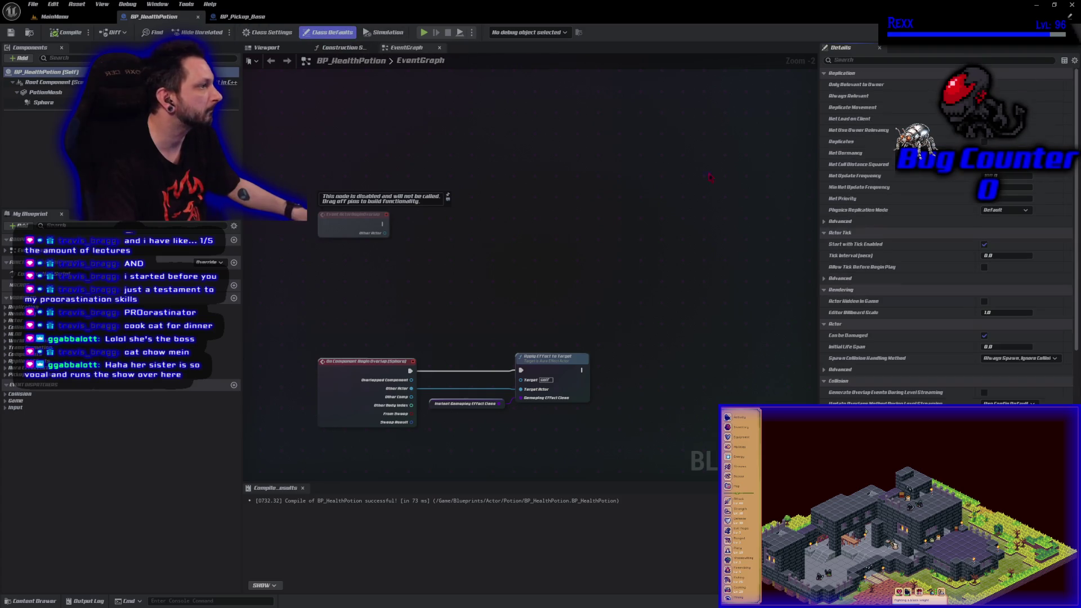
# - Adjust the sine amplitude and sine period defaults in BP_Pickup_Base's class defaults
pyautogui.scroll(-4, 890, 275)
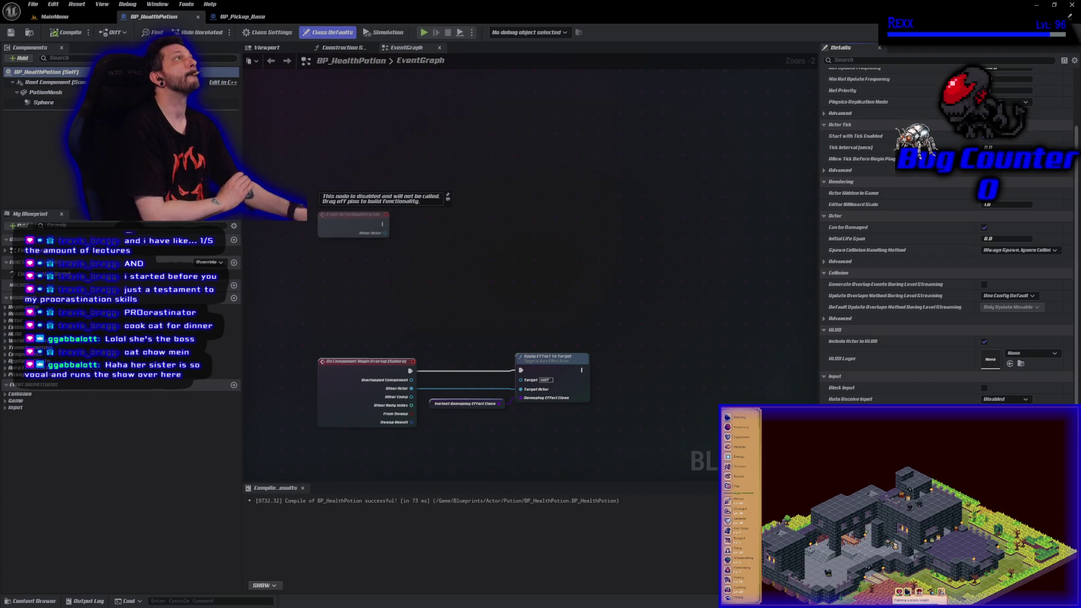
pyautogui.click(248, 17)
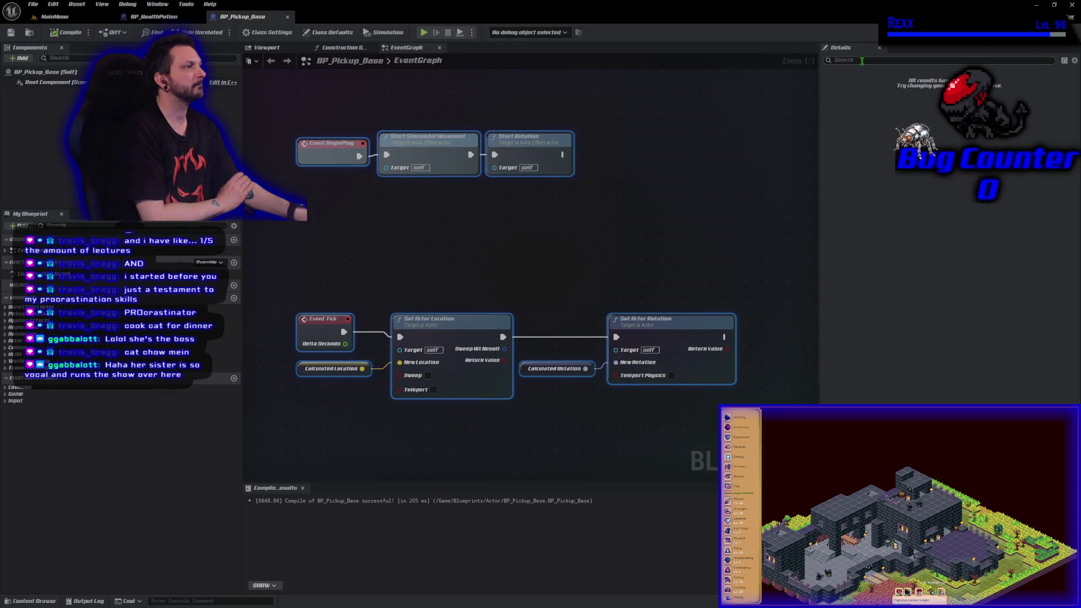
pyautogui.click(330, 32)
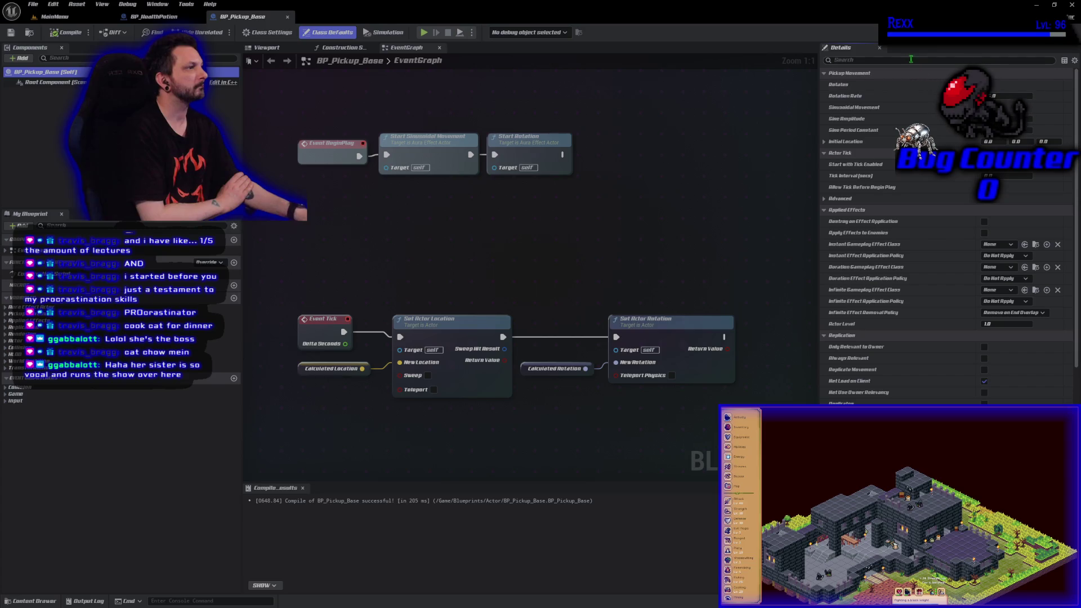
pyautogui.write('sin')
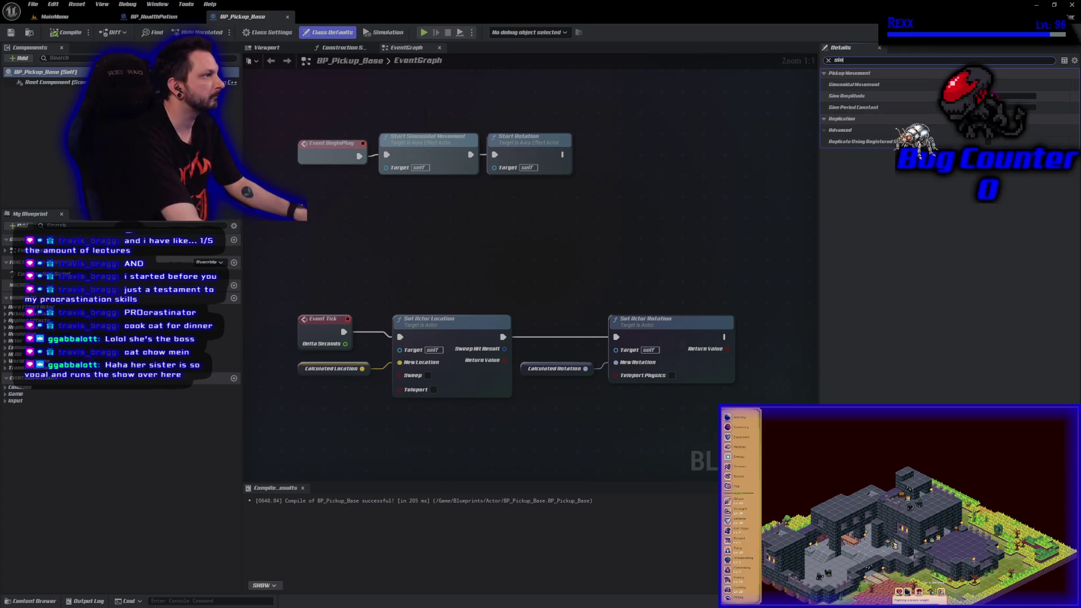
pyautogui.click(1014, 95)
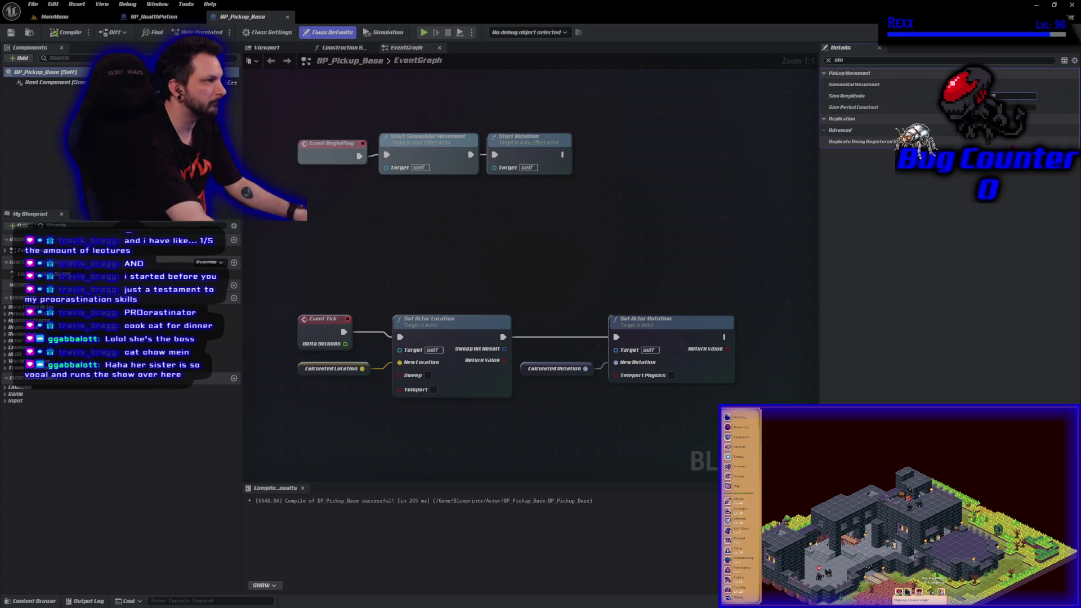
pyautogui.press('Return')
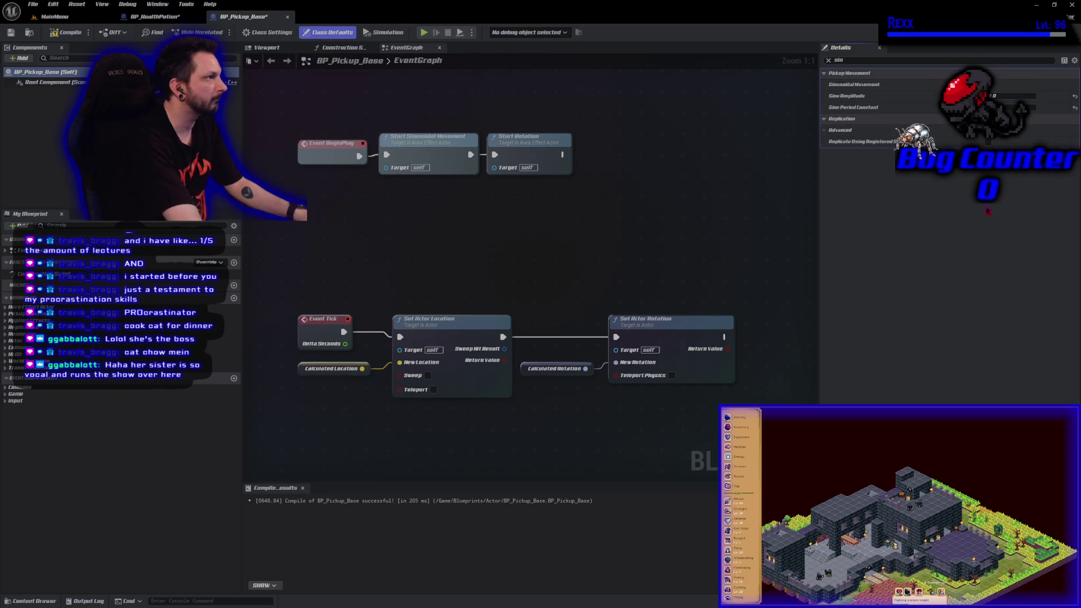
# - Save the pickup blueprints and open the Potion folder in the Content Drawer
pyautogui.click(11, 33)
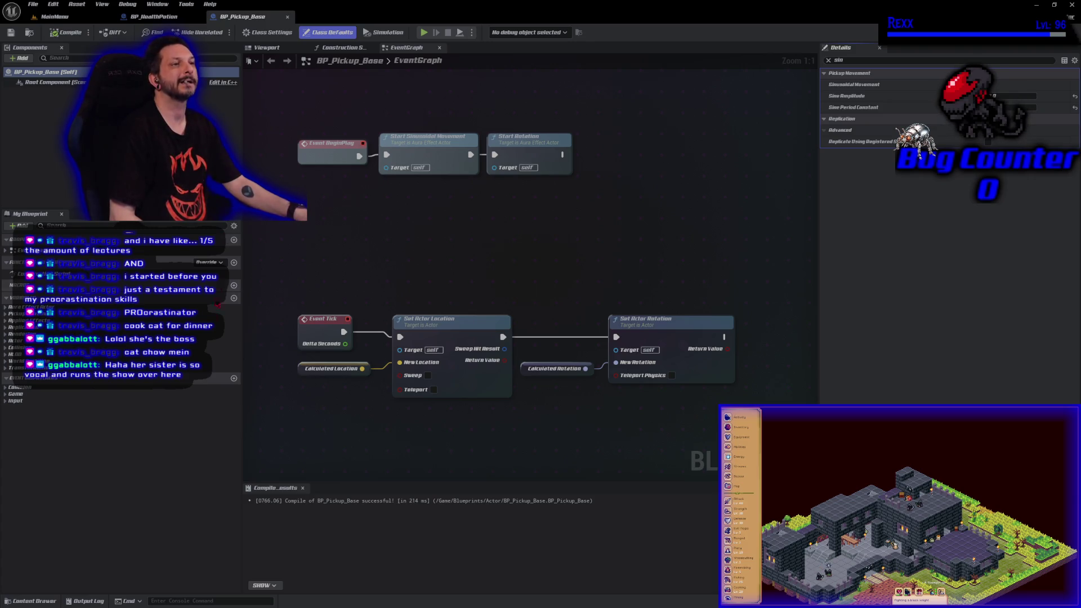
pyautogui.click(31, 601)
pyautogui.doubleClick(216, 507)
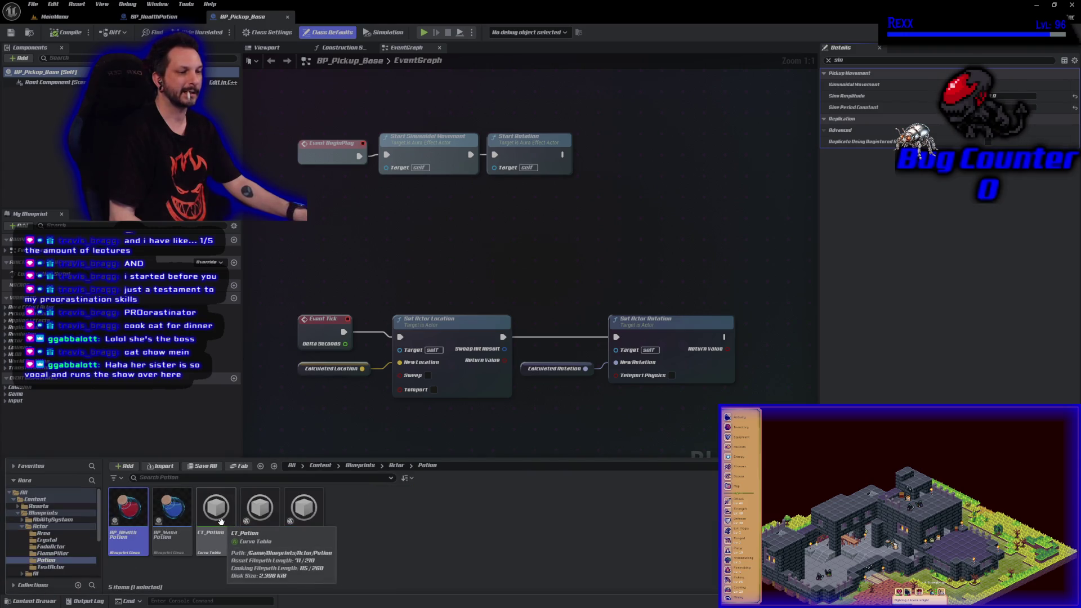
# - Open BP_ManaPotion, set its parent class to BP_Pickup_Base, and compile it
pyautogui.doubleClick(172, 510)
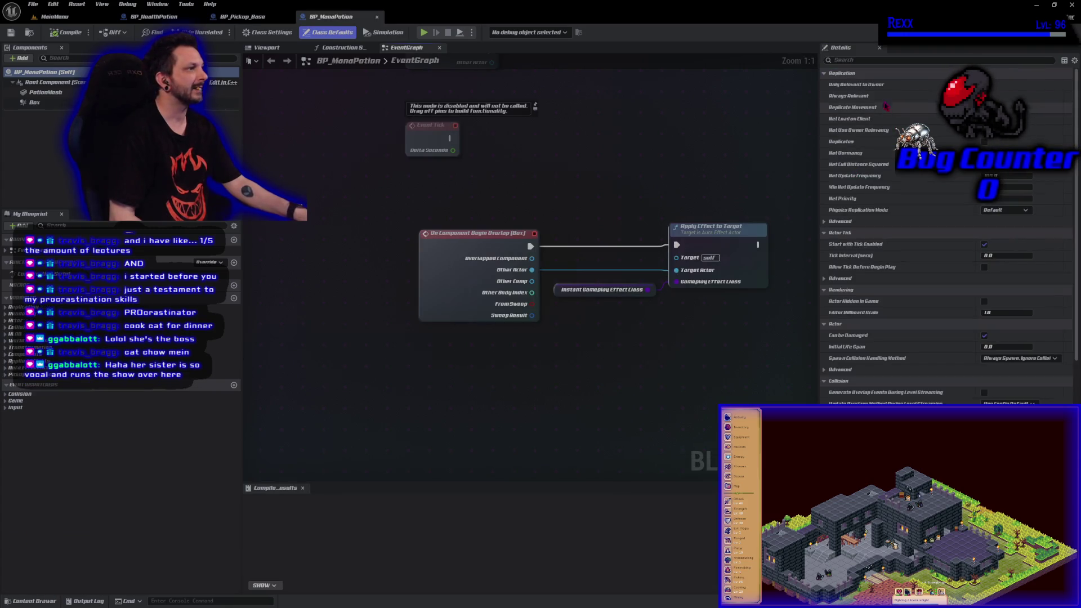
pyautogui.click(268, 32)
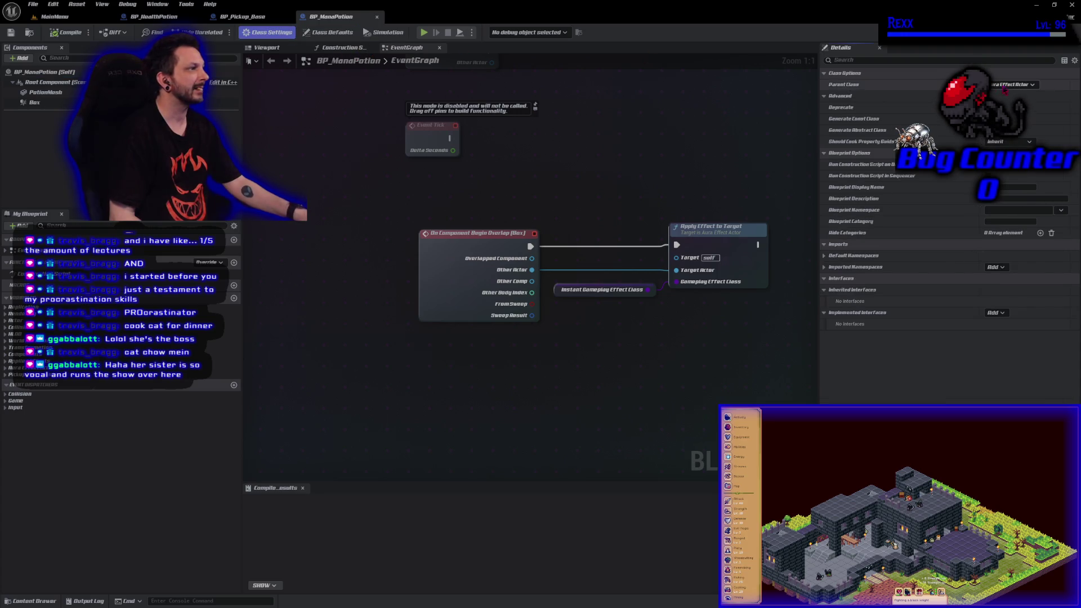
pyautogui.click(1012, 84)
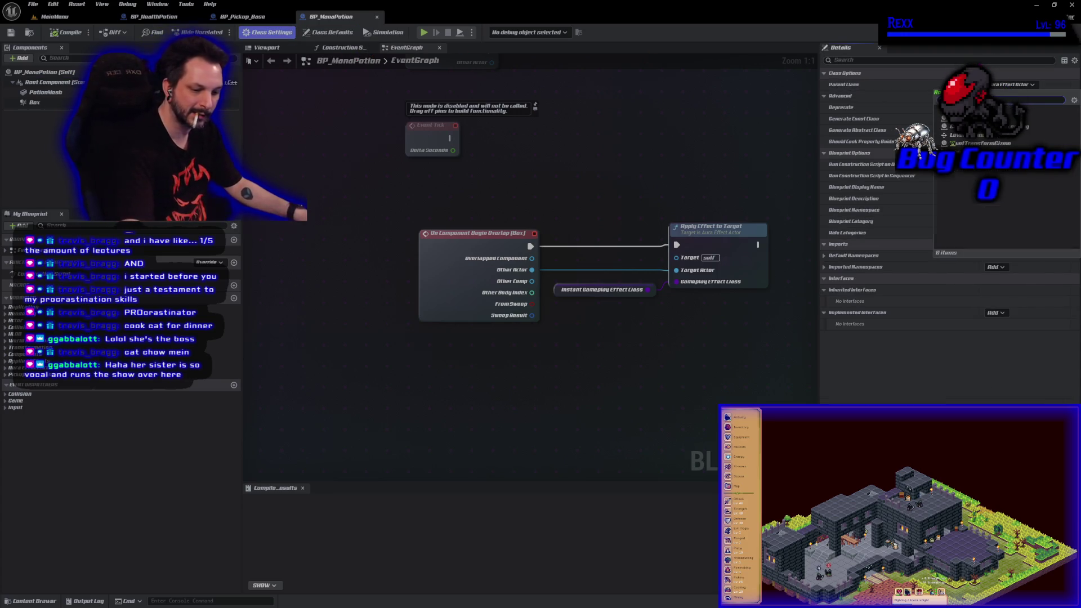
pyautogui.click(969, 222)
pyautogui.press('F7')
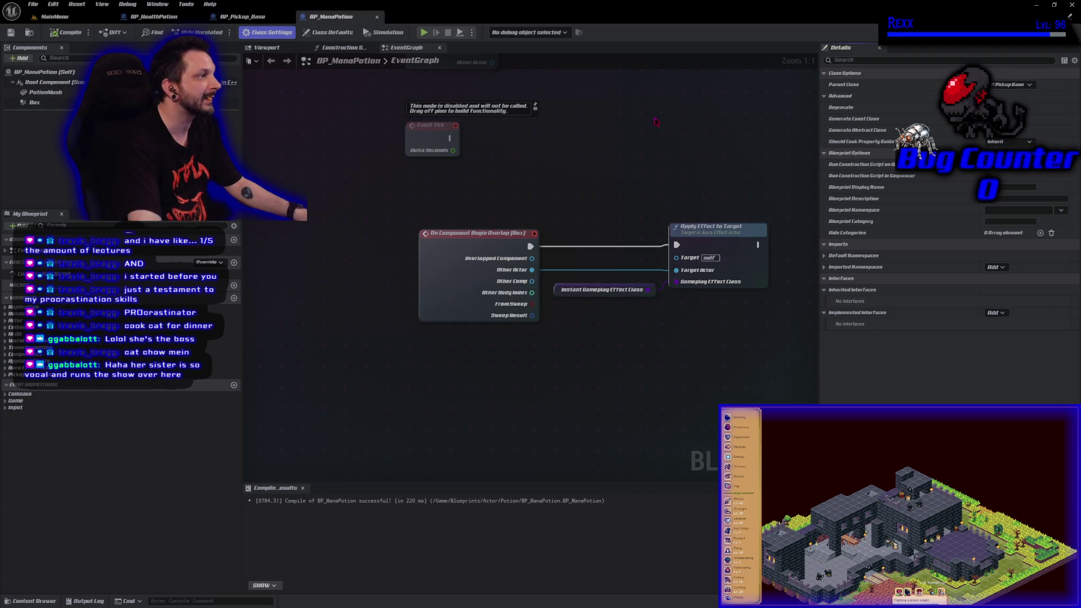
pyautogui.click(67, 35)
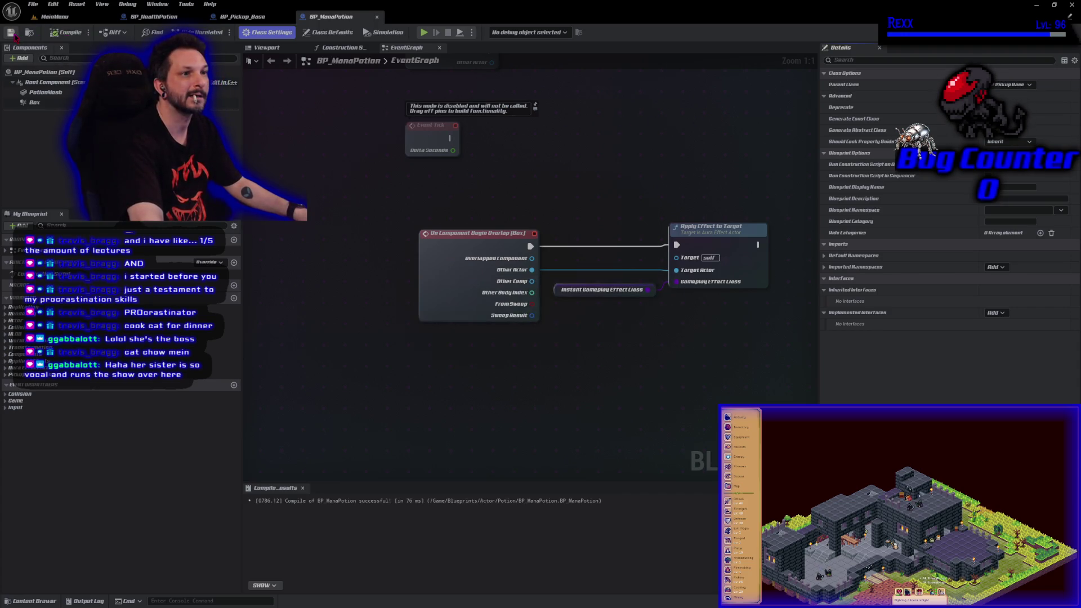
pyautogui.click(42, 72)
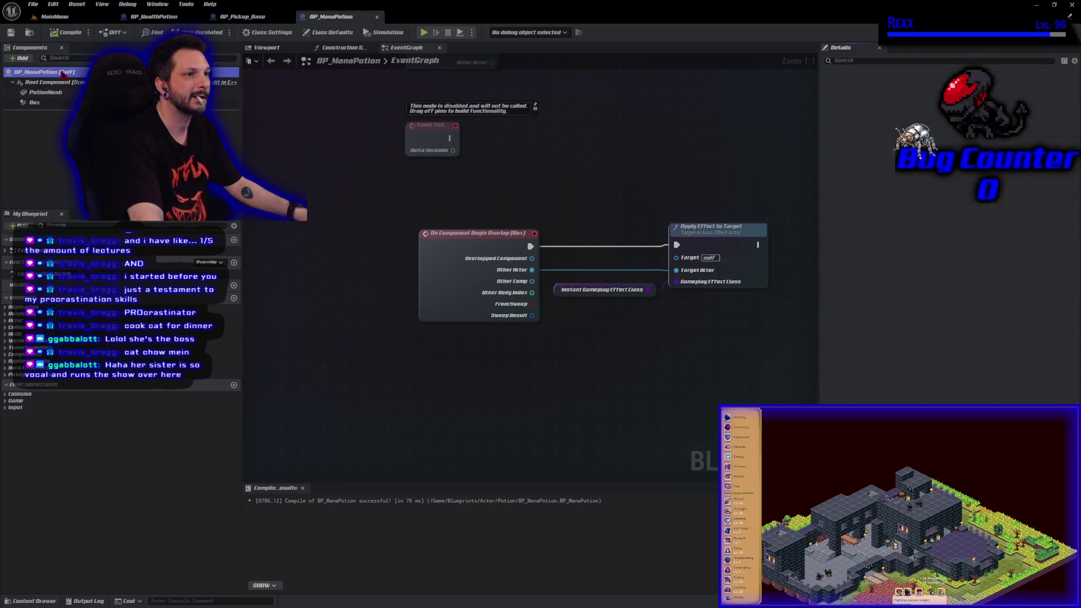
pyautogui.scroll(-3, 946, 253)
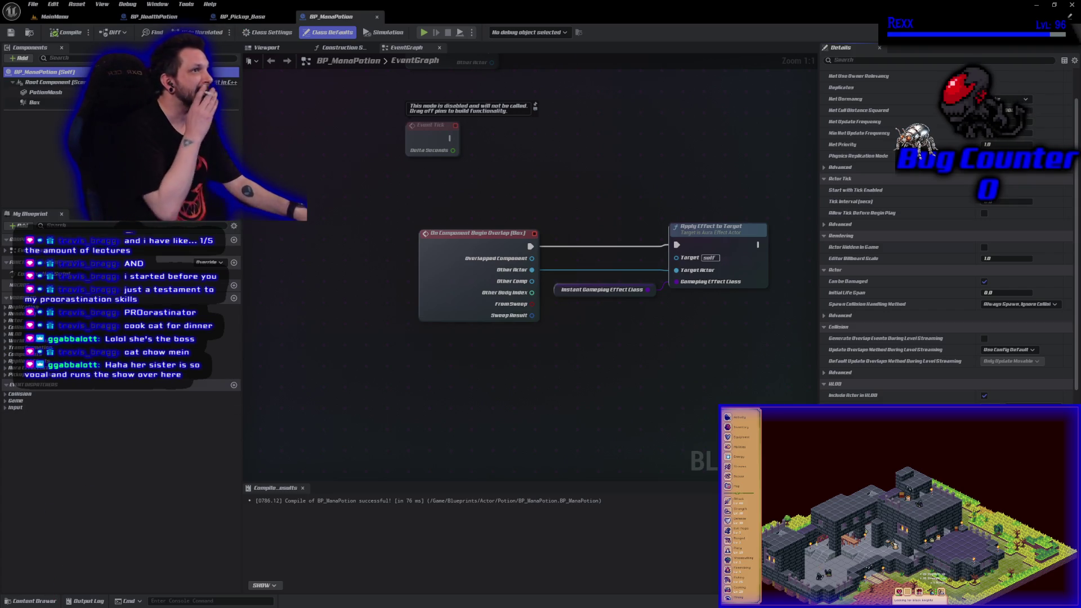
# - Open BP_HealthCrystal and BP_ManaCrystal together from the Actor/Crystal folder in the Content Drawer
pyautogui.click(31, 601)
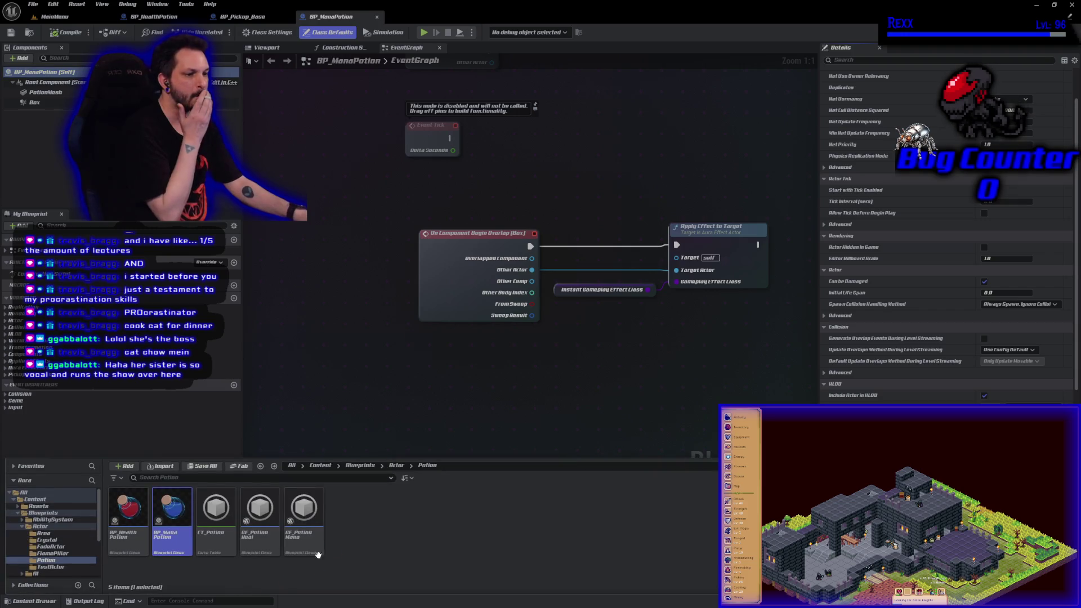
pyautogui.click(396, 465)
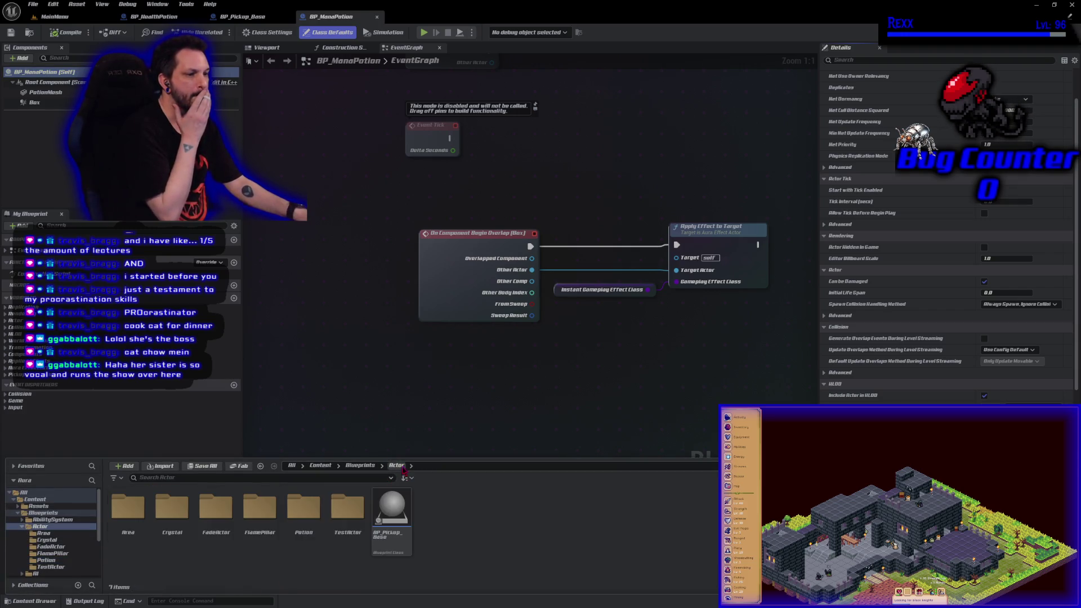
pyautogui.doubleClick(186, 525)
pyautogui.click(130, 523)
pyautogui.keyDown('ctrl'); pyautogui.click(168, 551); pyautogui.keyUp('ctrl')
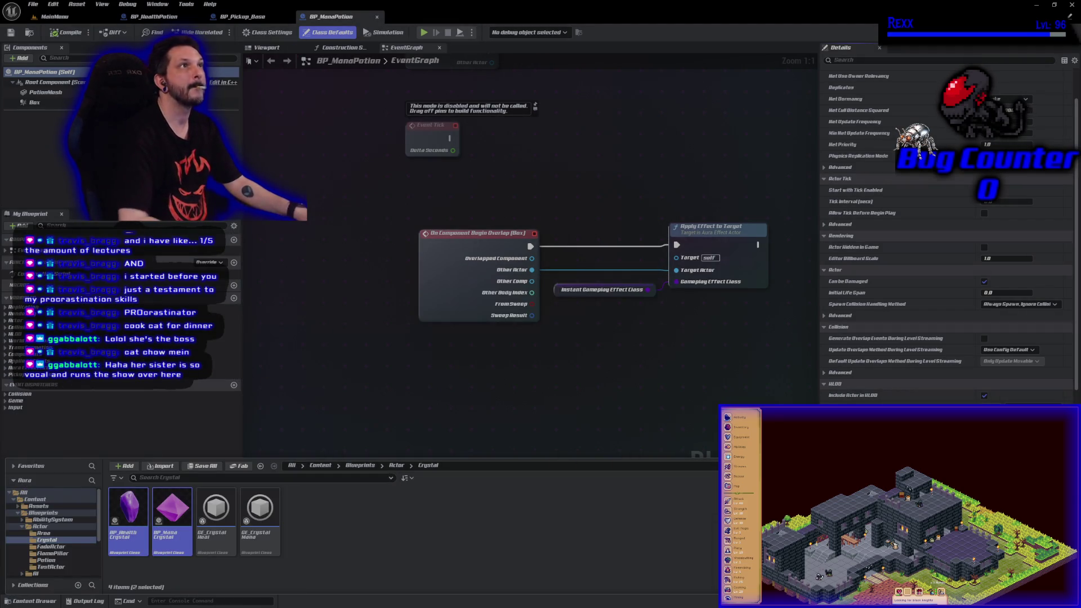
pyautogui.press('Return')
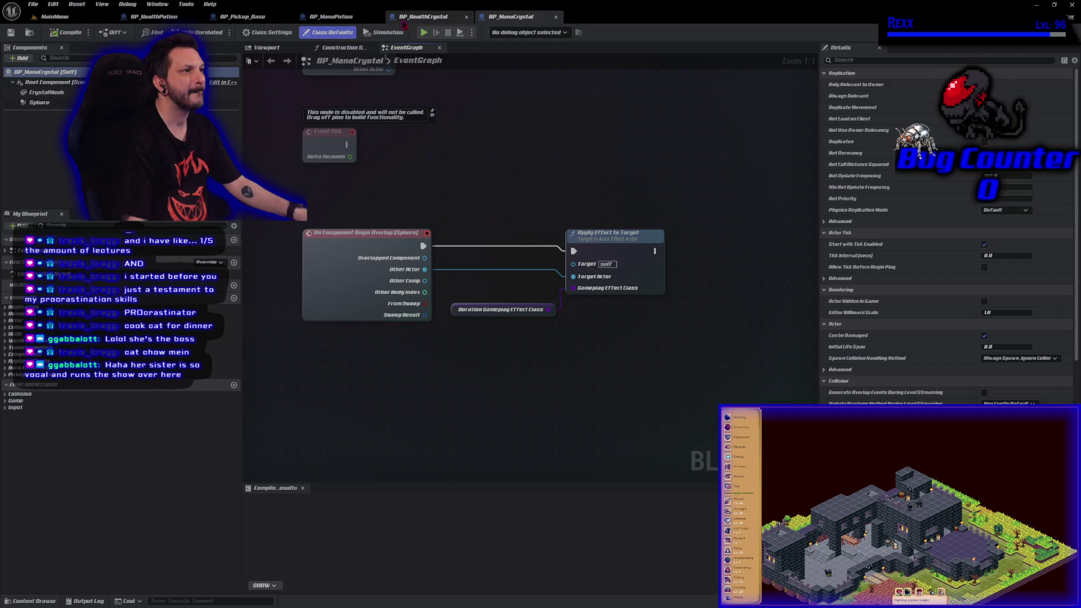
# - Set the crystal blueprints' Parent Class to BP_Pickup_Base in Class Settings and save
pyautogui.click(417, 17)
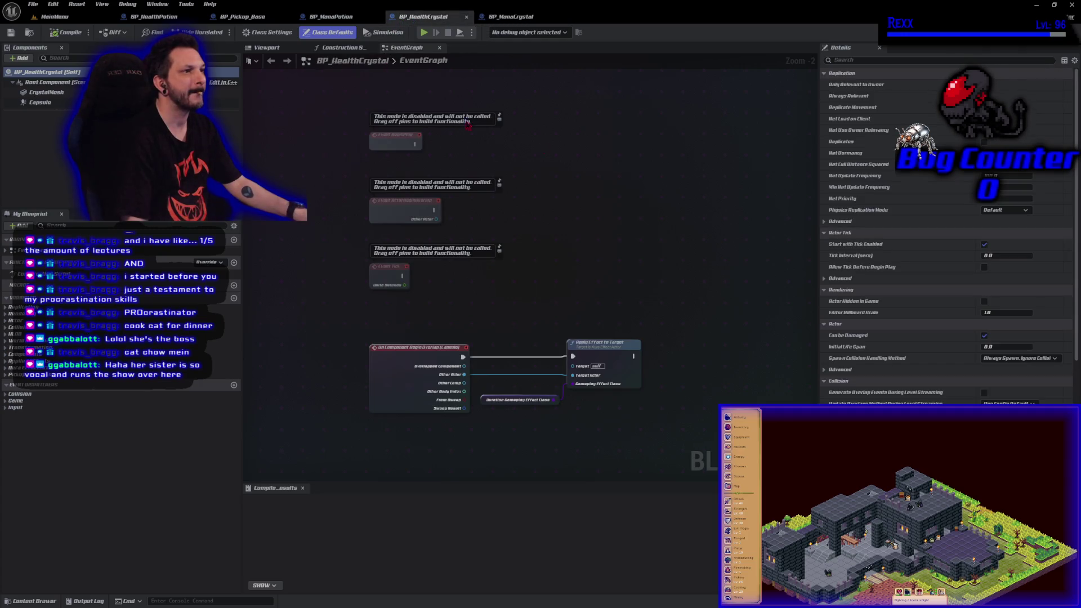
pyautogui.click(284, 33)
pyautogui.click(1011, 84)
pyautogui.write('transform')
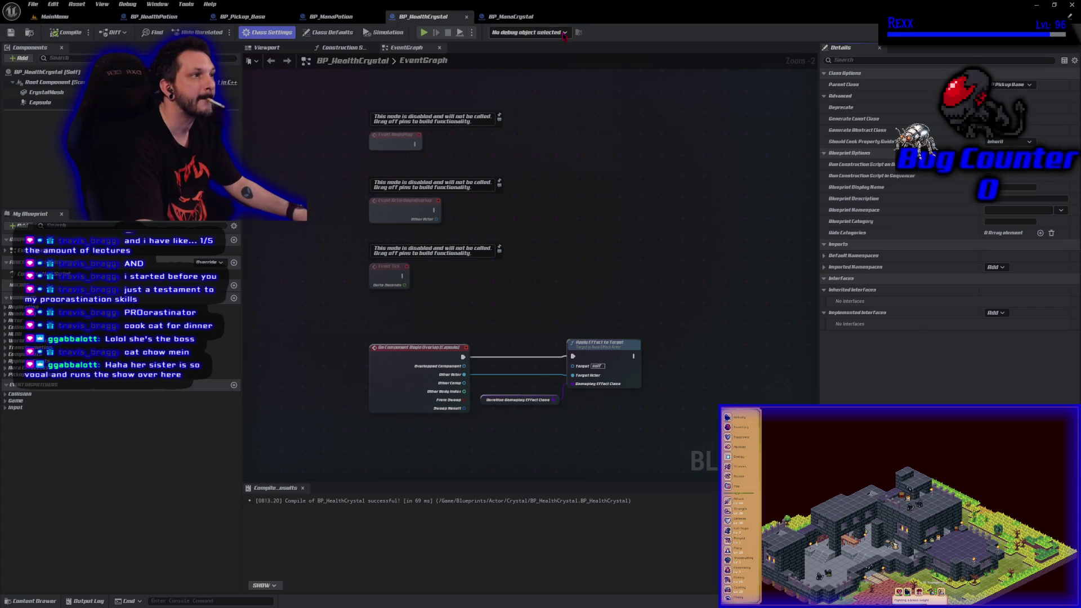
pyautogui.click(524, 17)
pyautogui.click(268, 32)
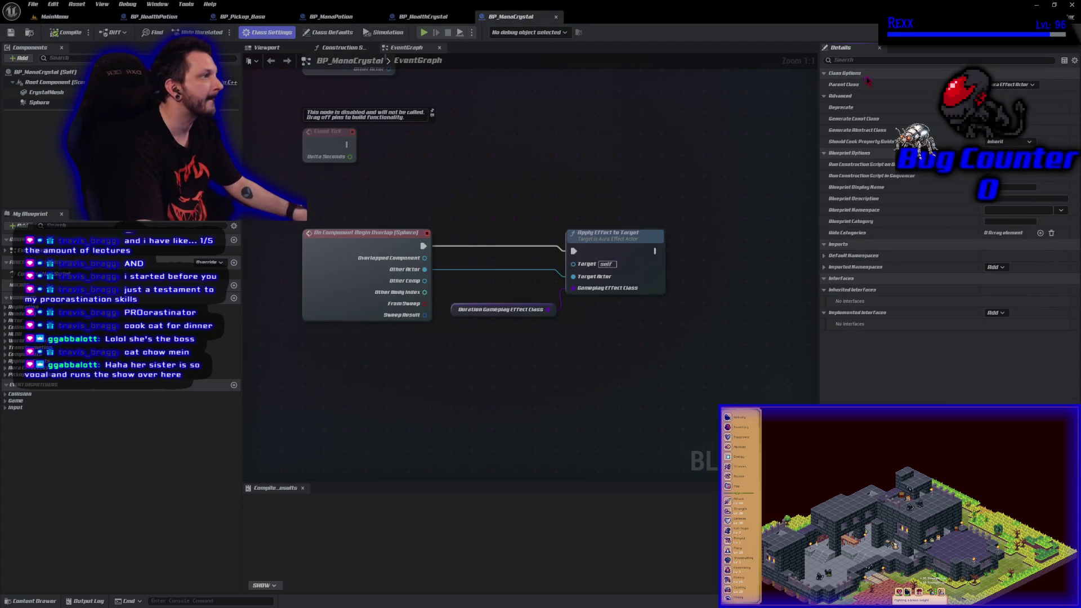
pyautogui.click(1011, 84)
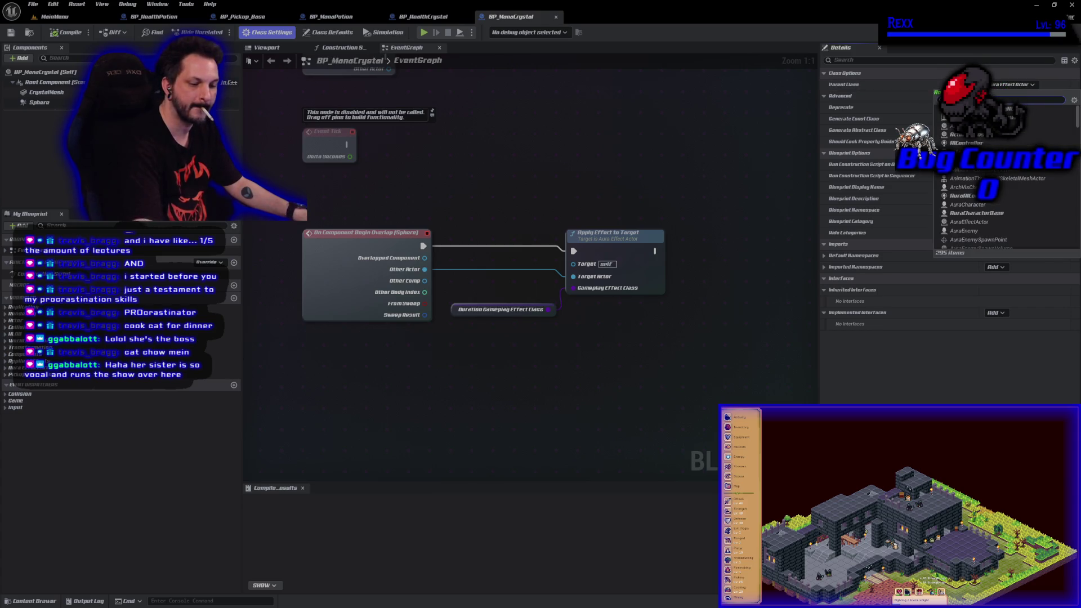
pyautogui.write('bp')
pyautogui.press('Return')
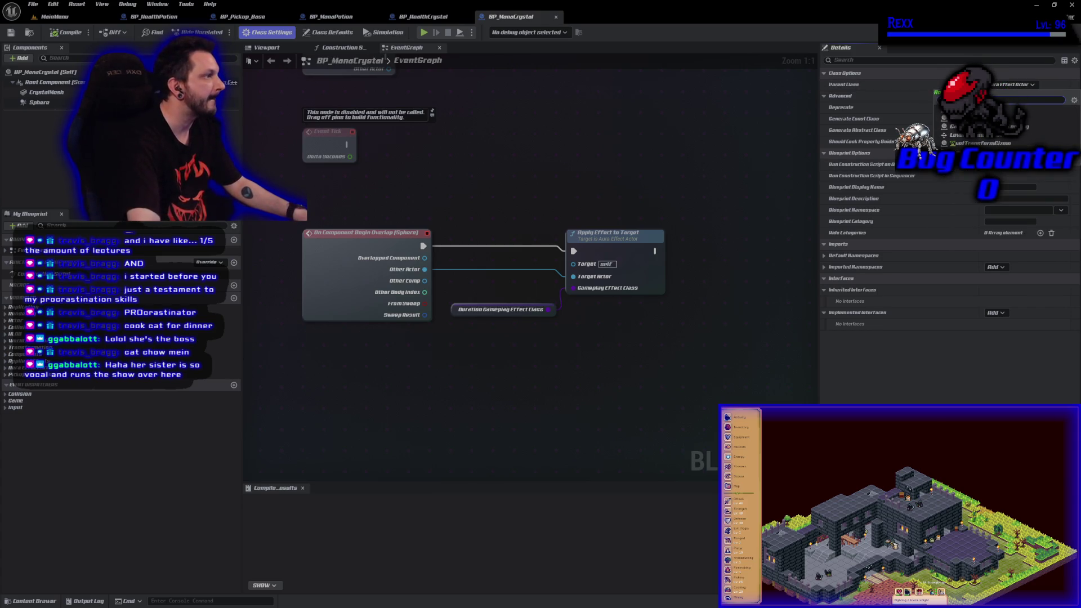
pyautogui.hotkey('ctrl', 's')
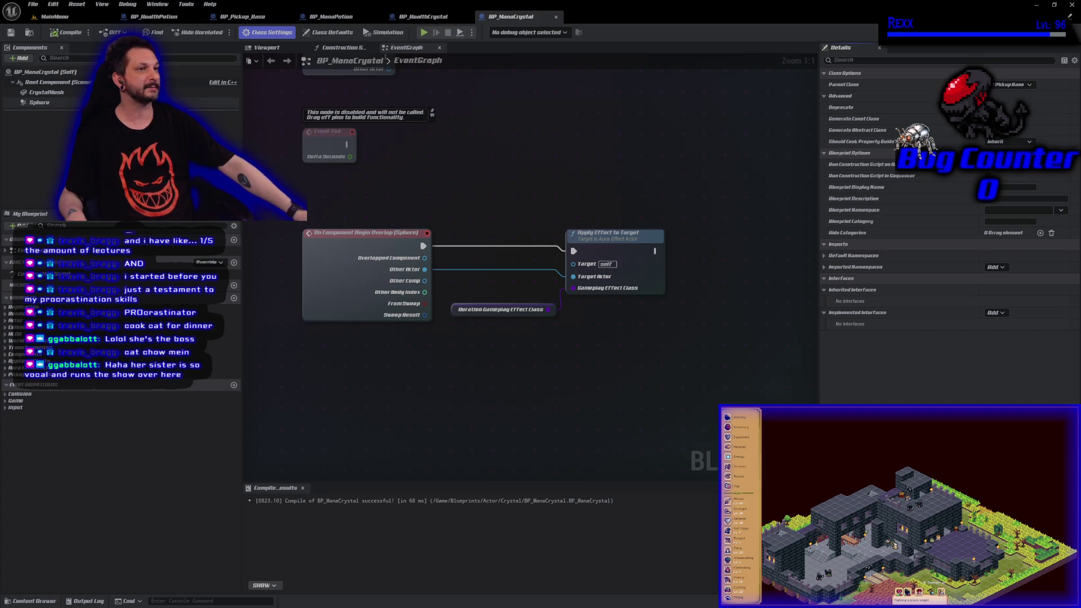
# - Switch back to the MainMenu level viewport
pyautogui.click(53, 17)
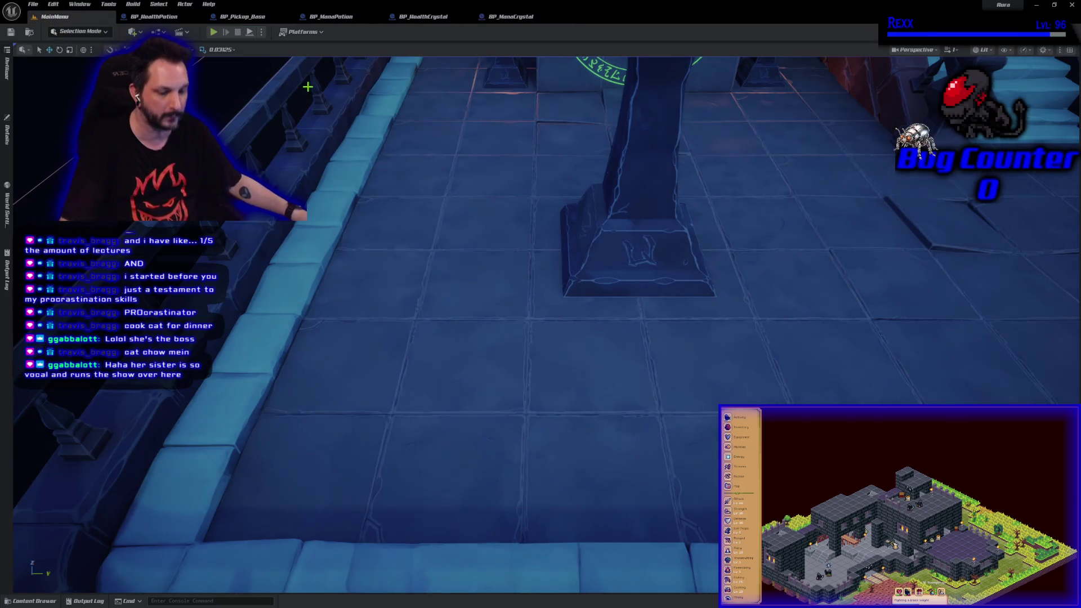
# - Play in editor, replace the slot 1 save with a new one, and start the game
pyautogui.hotkey('alt', 'p')
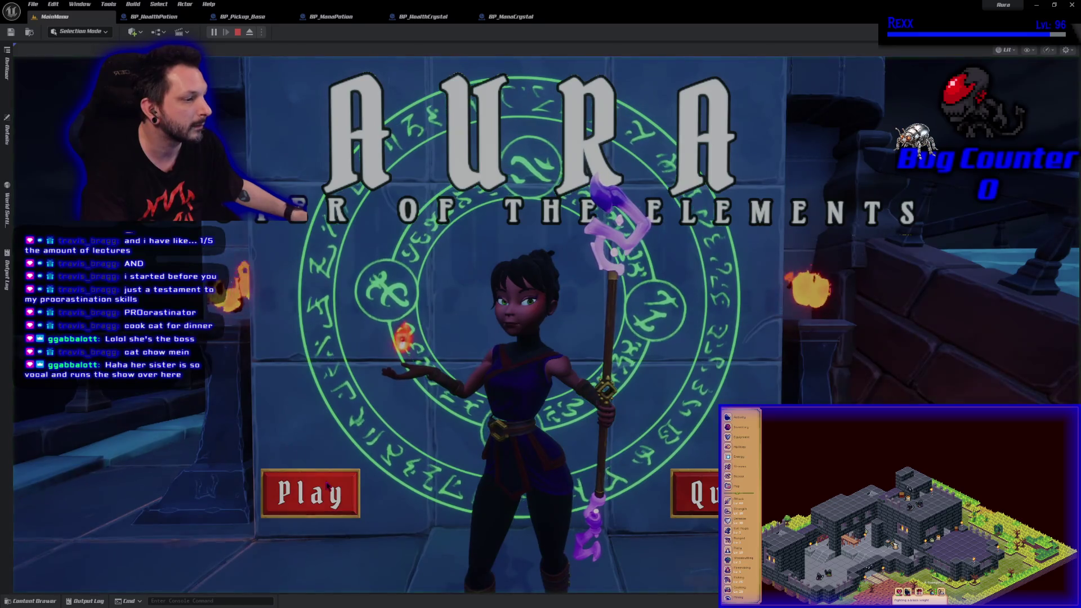
pyautogui.click(310, 493)
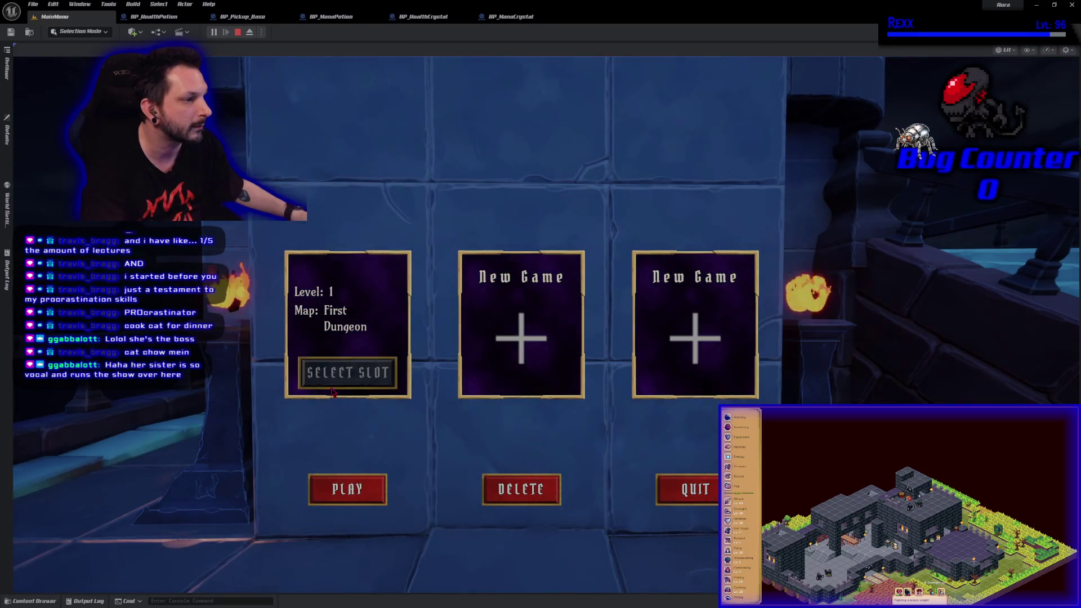
pyautogui.click(484, 487)
pyautogui.click(604, 176)
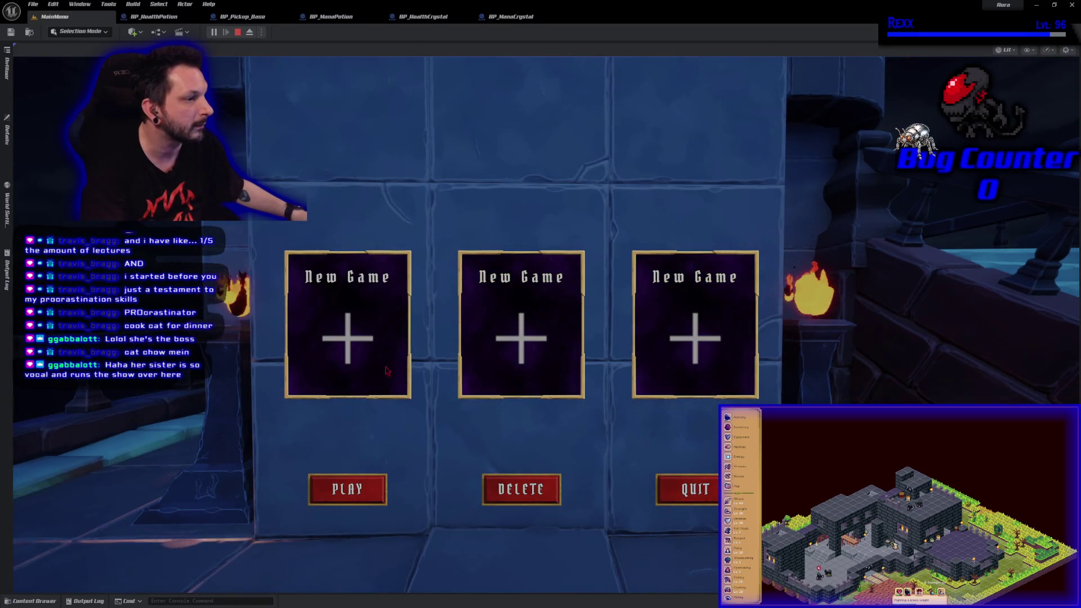
pyautogui.click(329, 350)
pyautogui.click(372, 368)
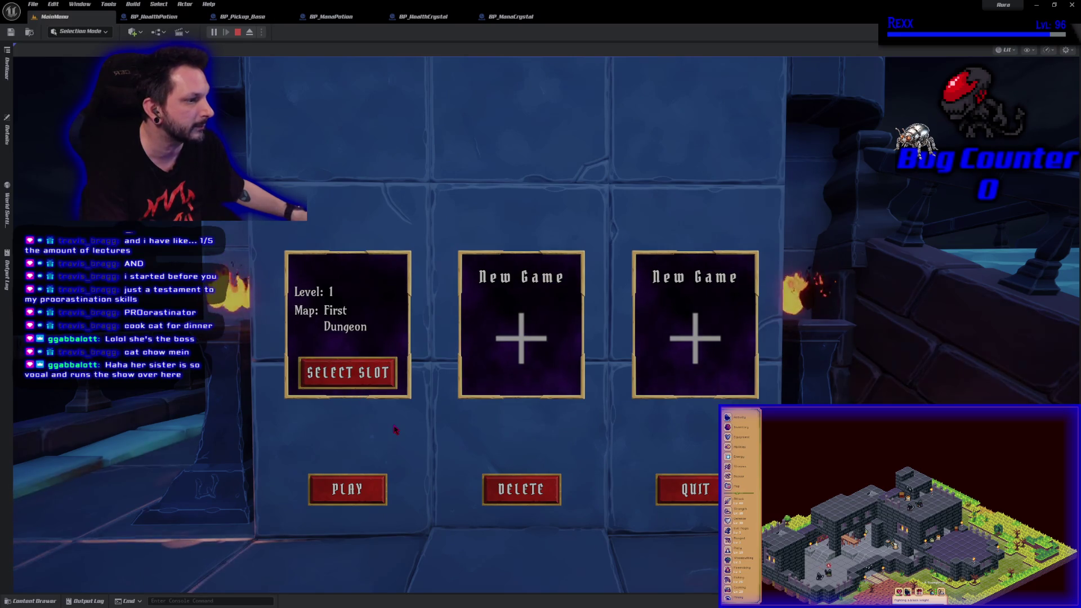
pyautogui.click(373, 371)
pyautogui.click(347, 488)
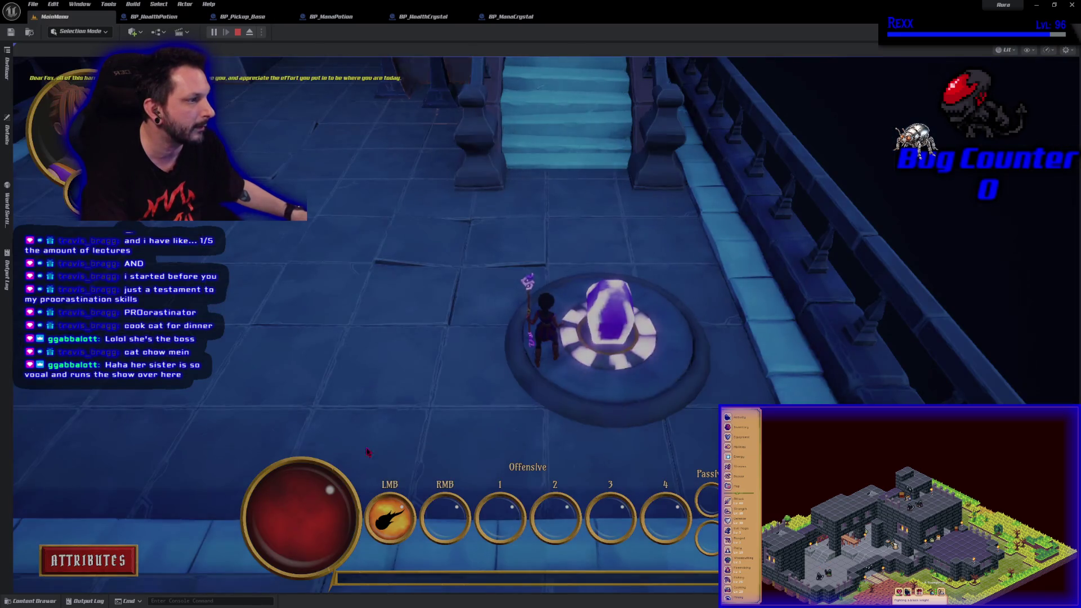
# - Run into the pillared room and fireball the enemies so they drop pickups
pyautogui.press('w')
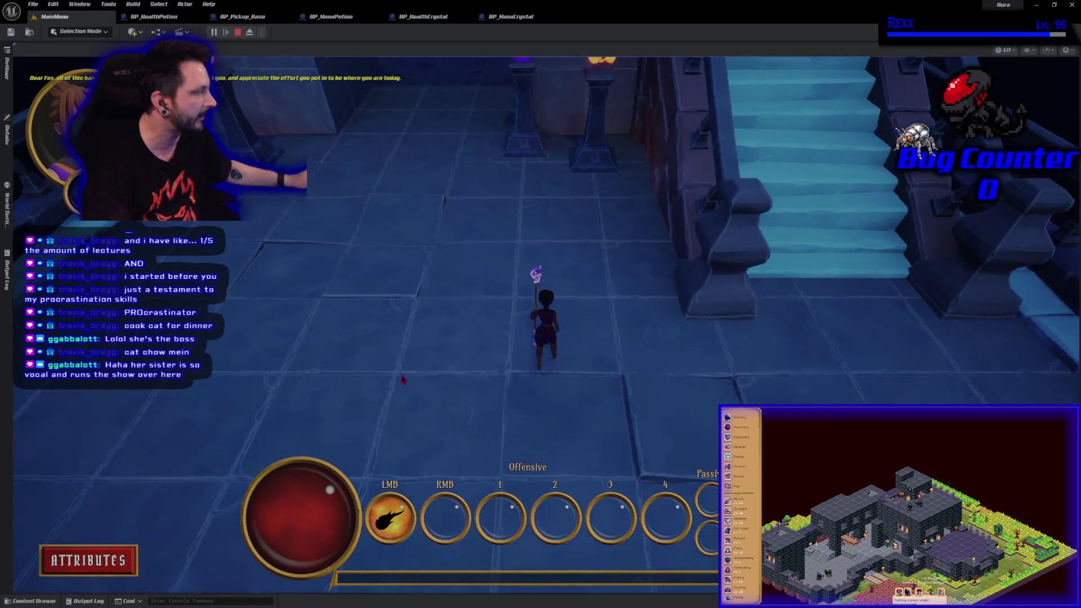
pyautogui.press('w')
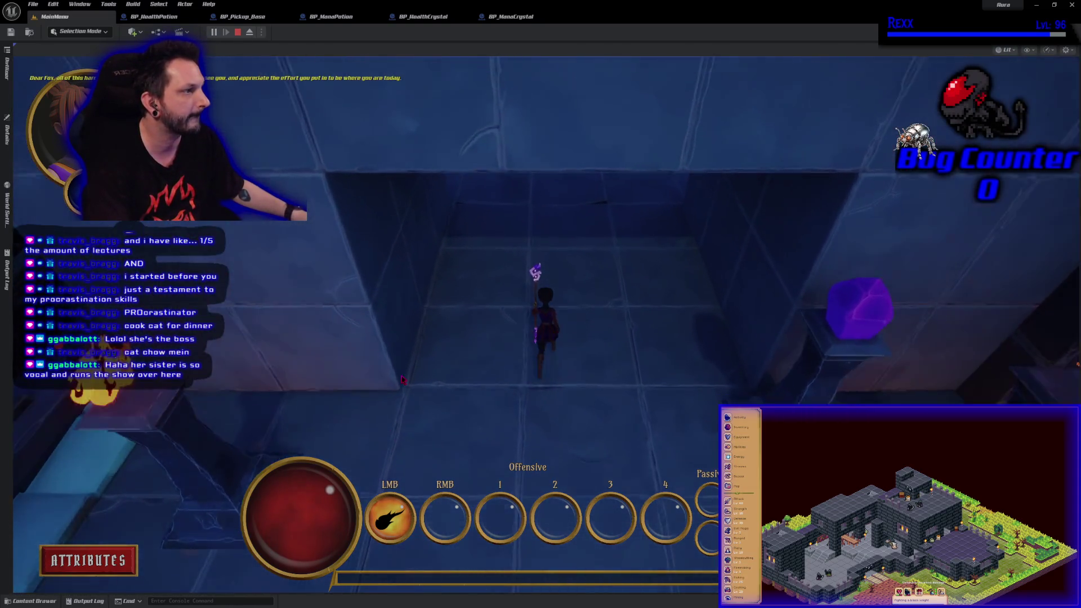
pyautogui.press('s')
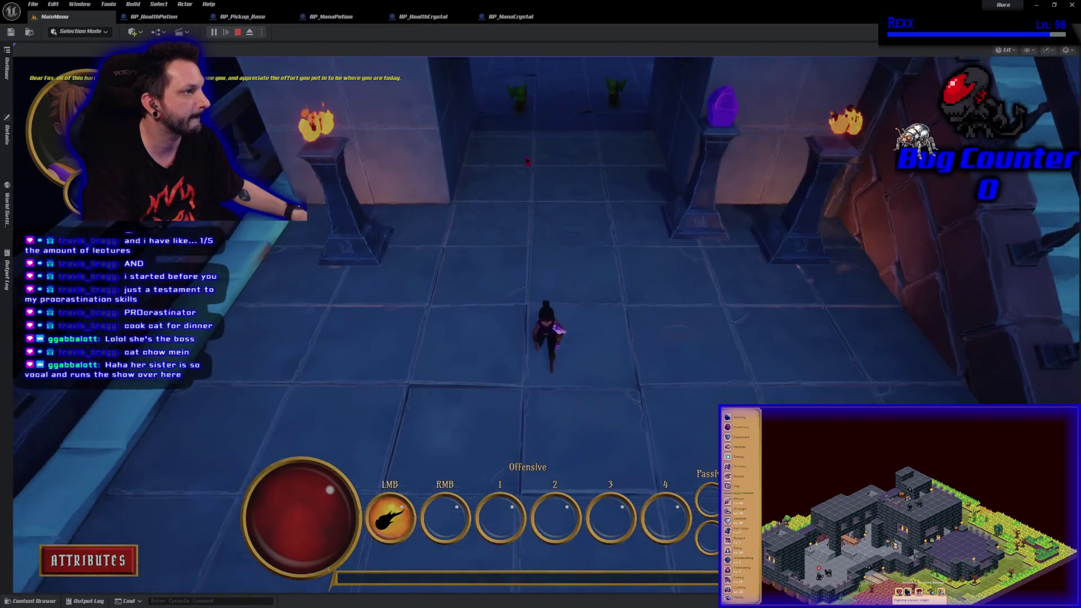
pyautogui.click(530, 105)
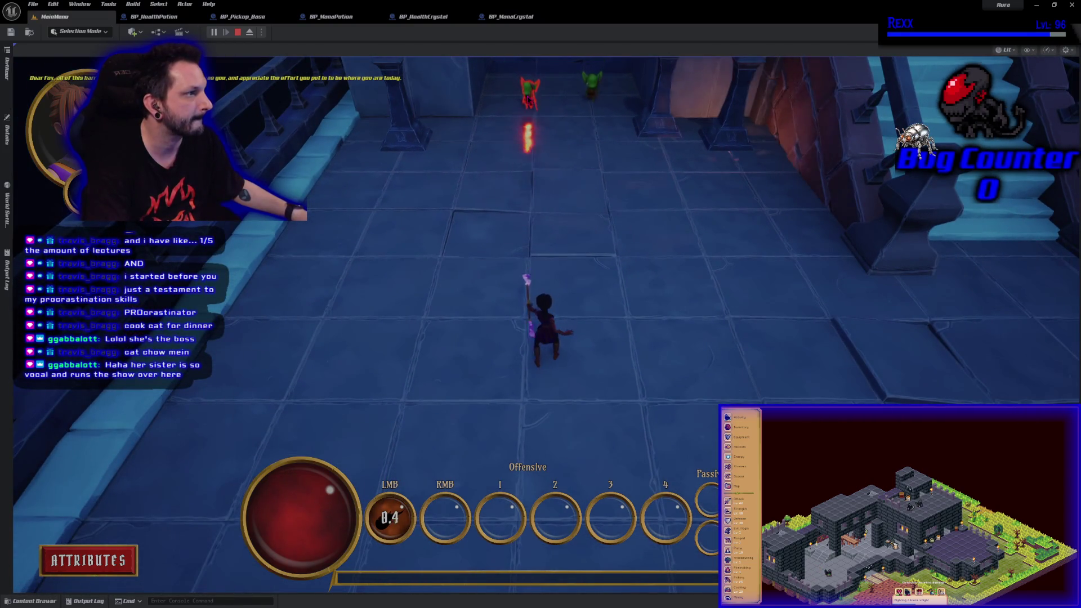
pyautogui.click(580, 163)
pyautogui.click(574, 175)
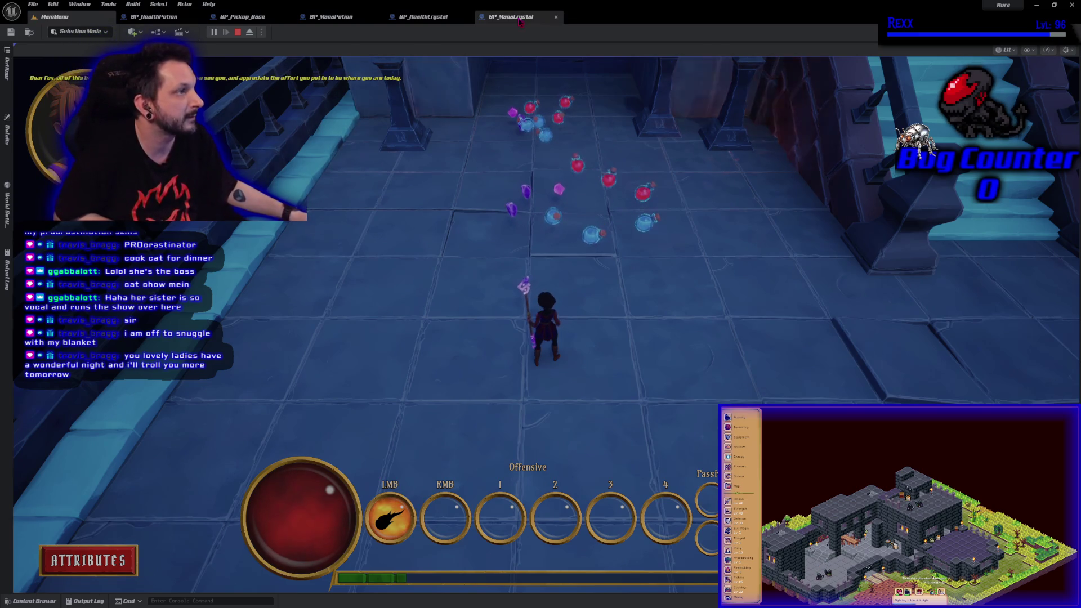
# - Close the BP_ManaCrystal, BP_HealthCrystal and BP_ManaPotion editors and stop the play session
pyautogui.click(556, 16)
pyautogui.click(466, 17)
pyautogui.click(376, 17)
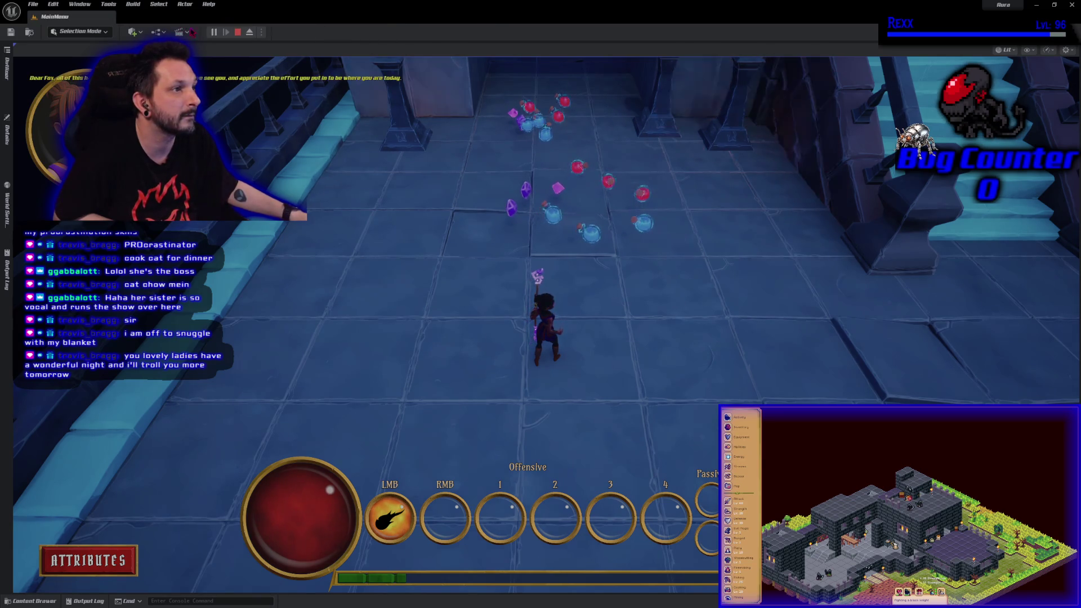
pyautogui.click(238, 32)
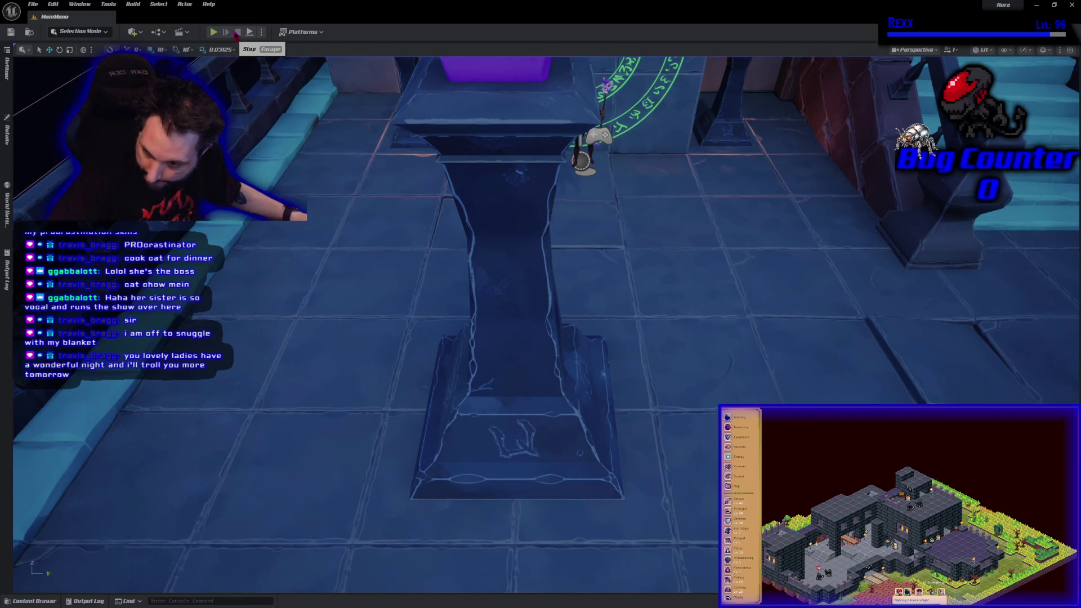
# - Commit the changes to Development as 'Loot Effects', push to origin, and view History
pyautogui.click(213, 31)
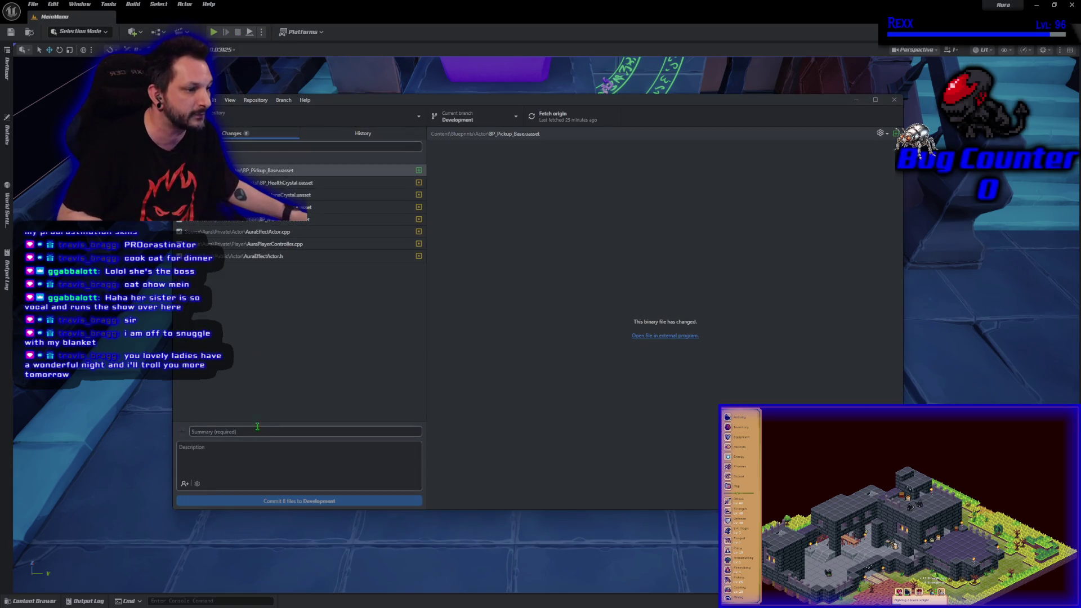
pyautogui.click(258, 431)
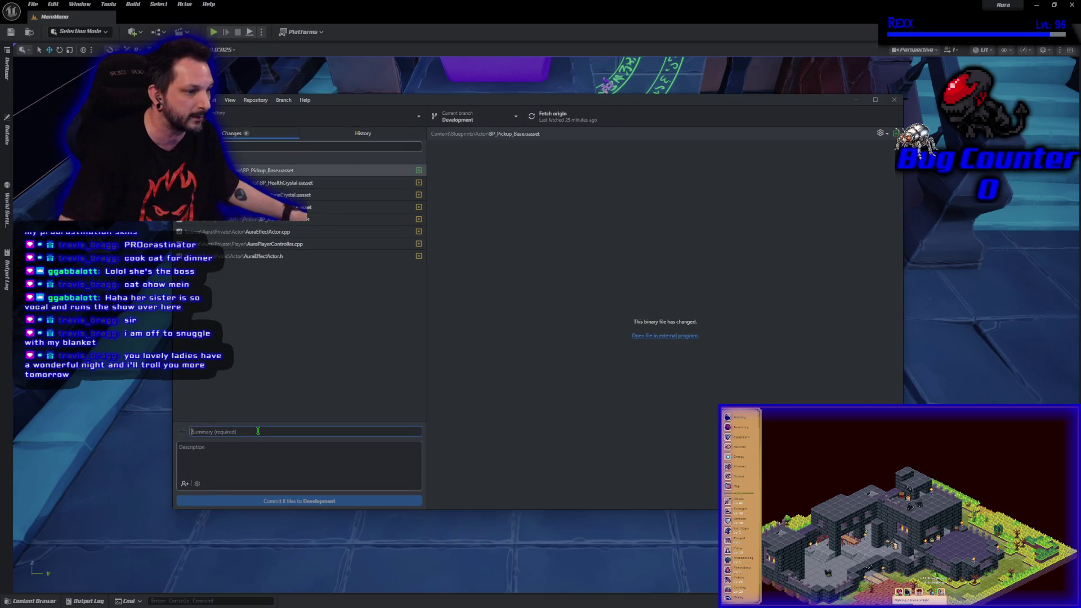
pyautogui.write('Loot Effects')
pyautogui.click(272, 500)
pyautogui.click(762, 215)
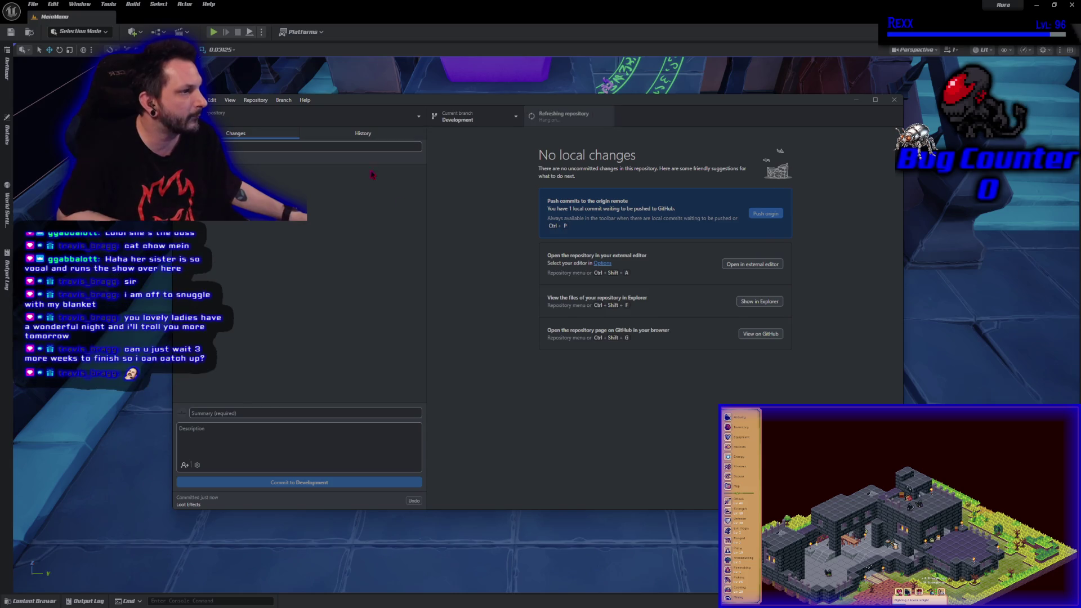
pyautogui.click(363, 133)
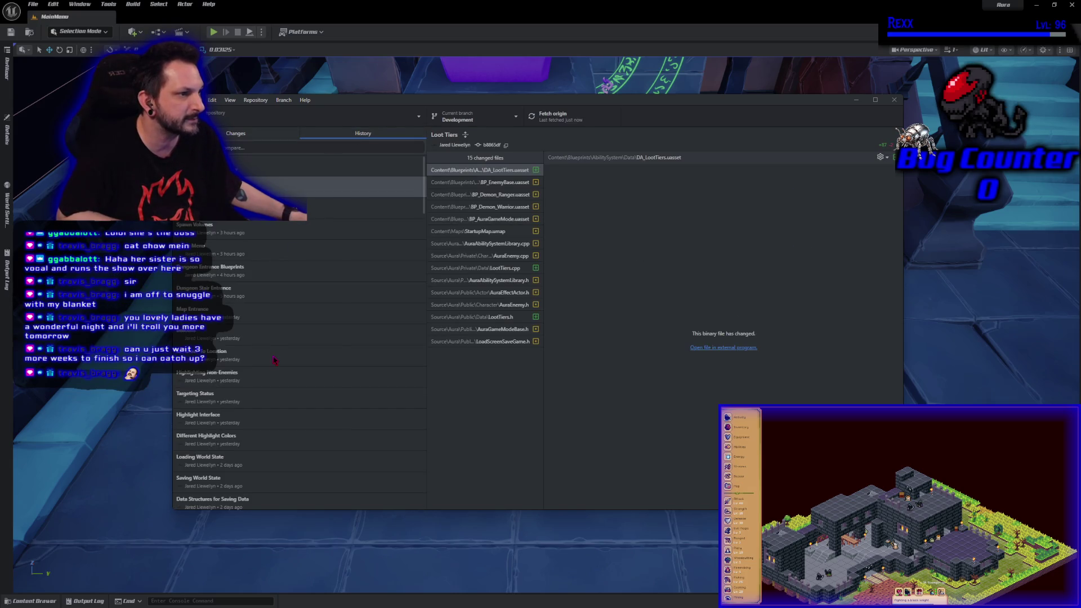
# - Return to the Changes list, which reports no local changes
pyautogui.click(264, 133)
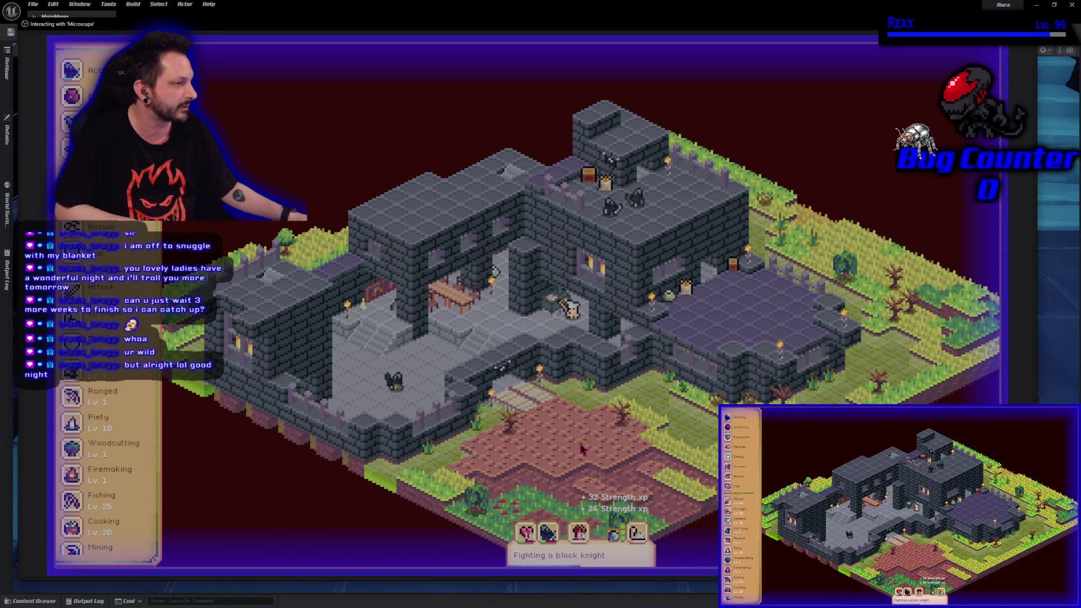
# - Open and then close the Microscape settings panel
pyautogui.scroll(-10, 146, 511)
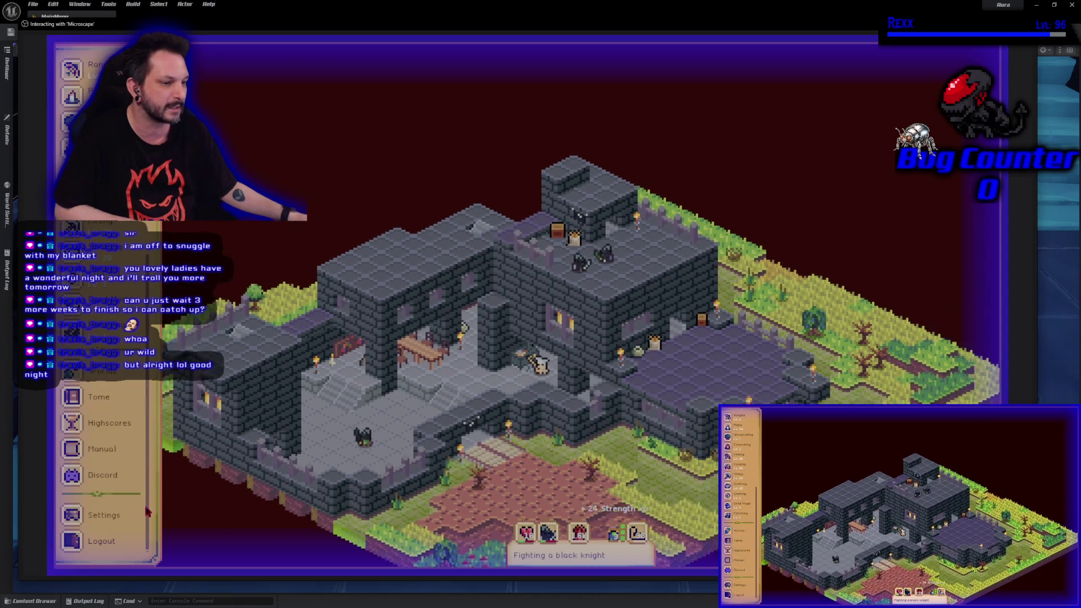
pyautogui.click(108, 514)
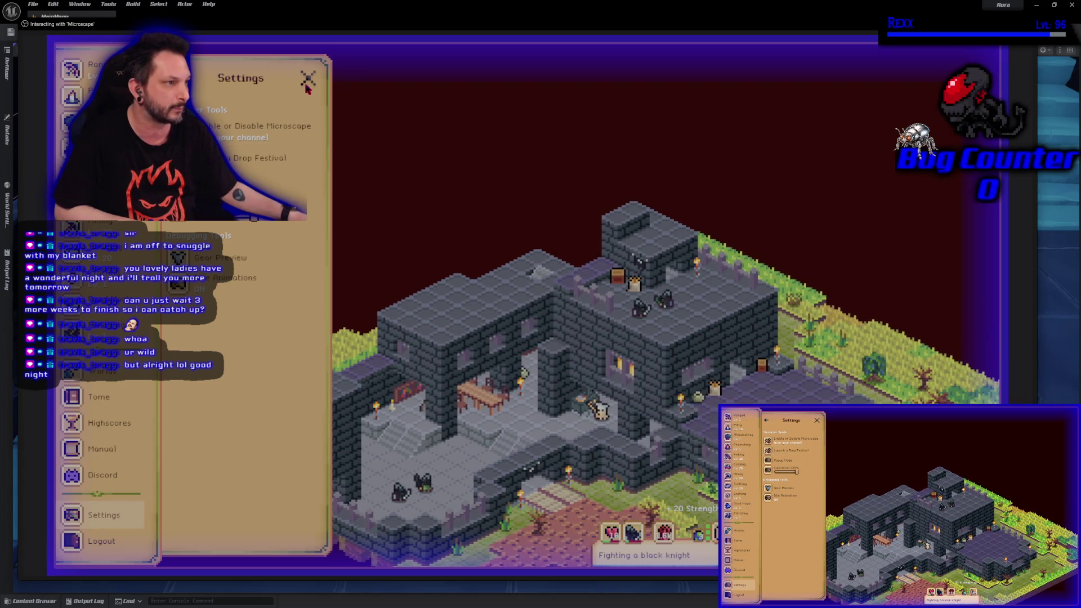
pyautogui.click(307, 83)
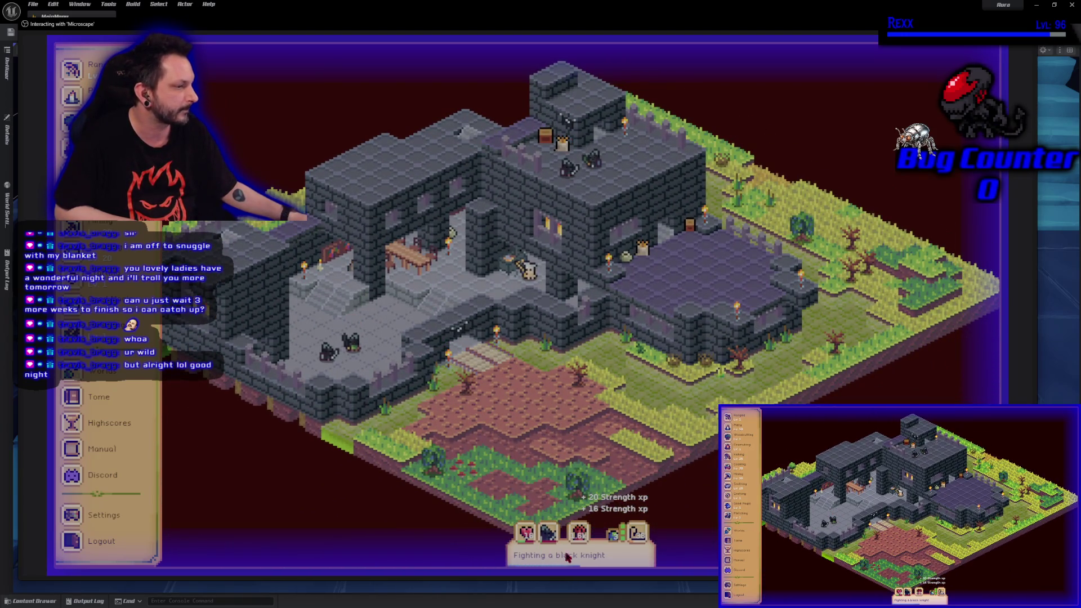
# - Eat two lobsters to restore health against the black knight, then exit with Escape
pyautogui.click(580, 542)
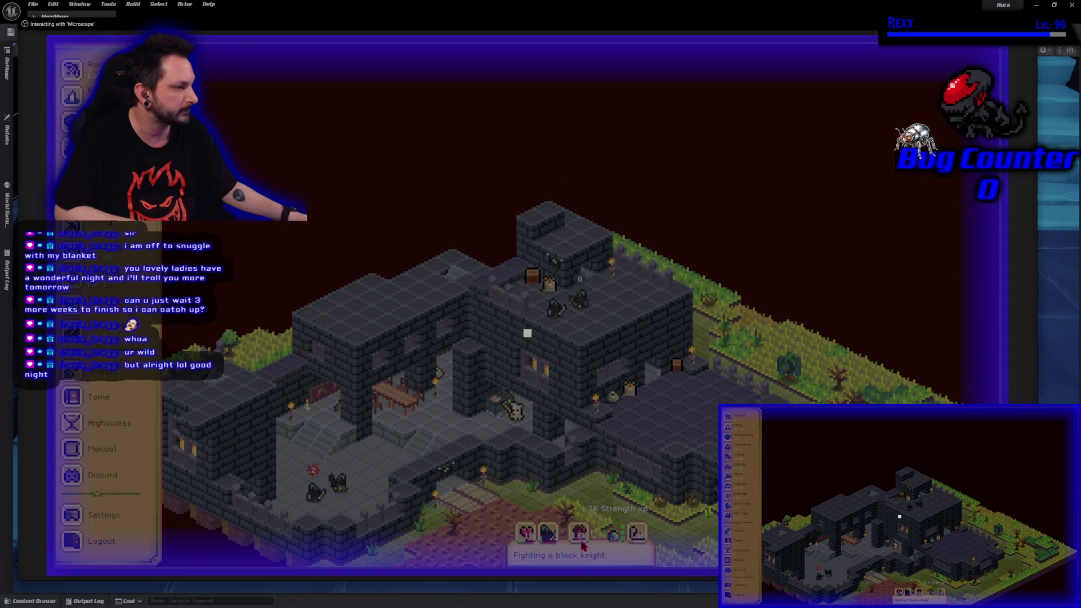
pyautogui.click(583, 545)
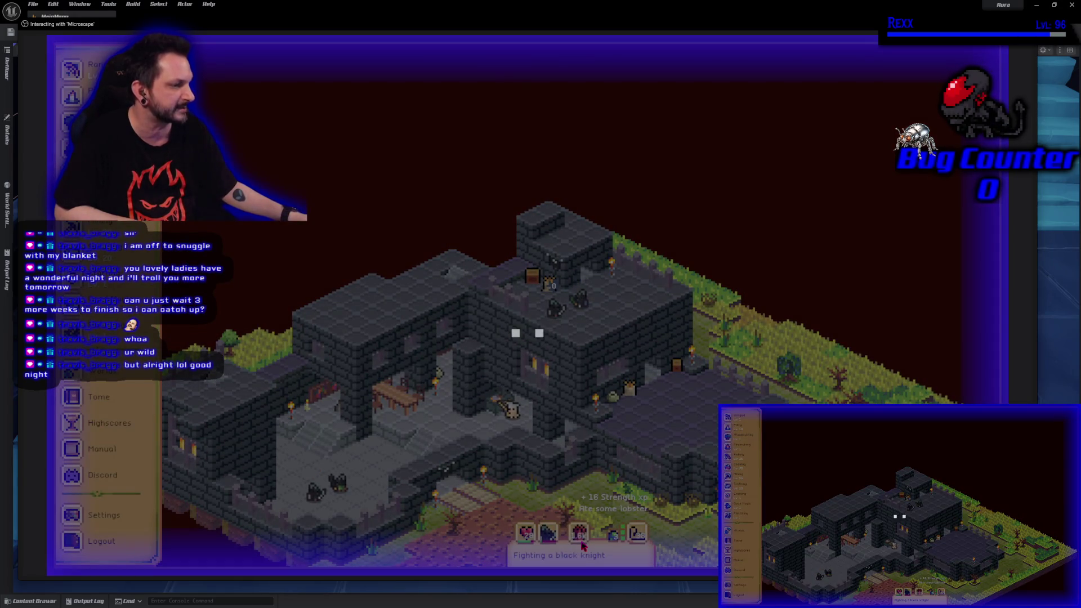
pyautogui.click(580, 541)
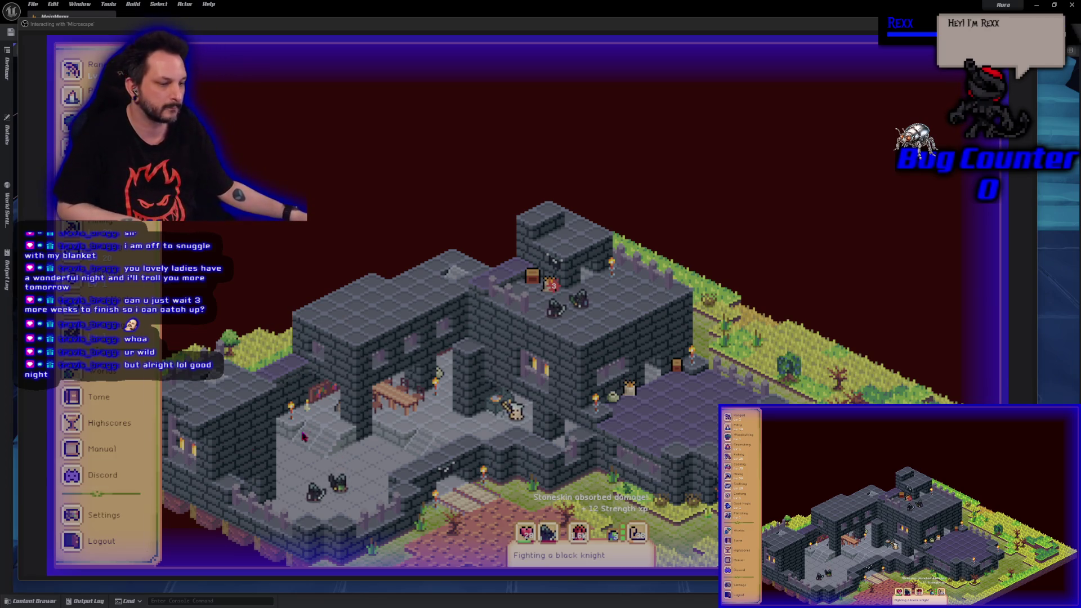
pyautogui.moveTo(414, 432); pyautogui.dragTo(447, 319)
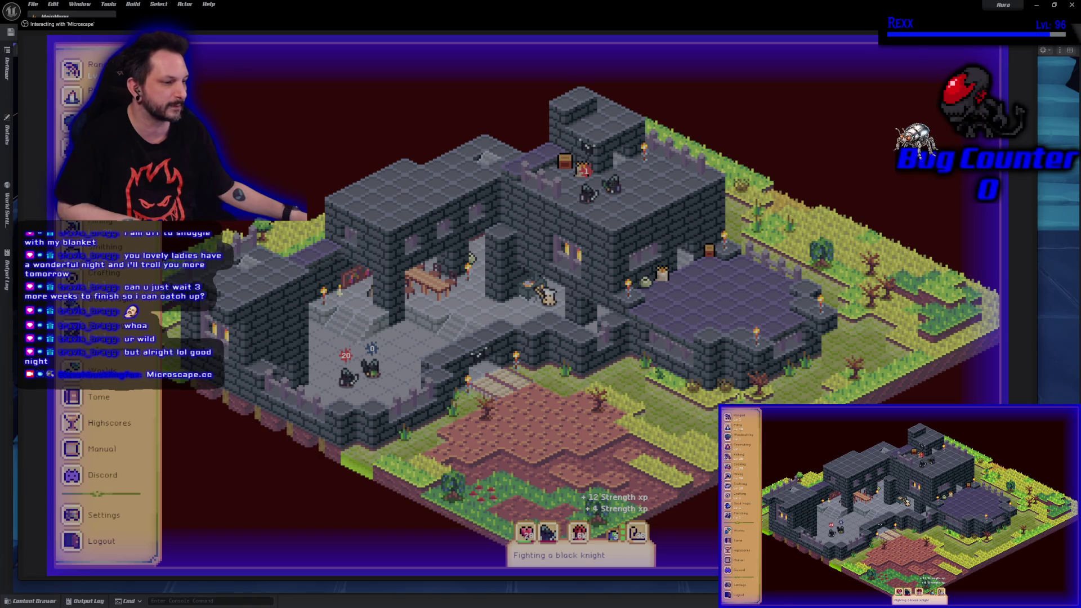
pyautogui.press('Escape')
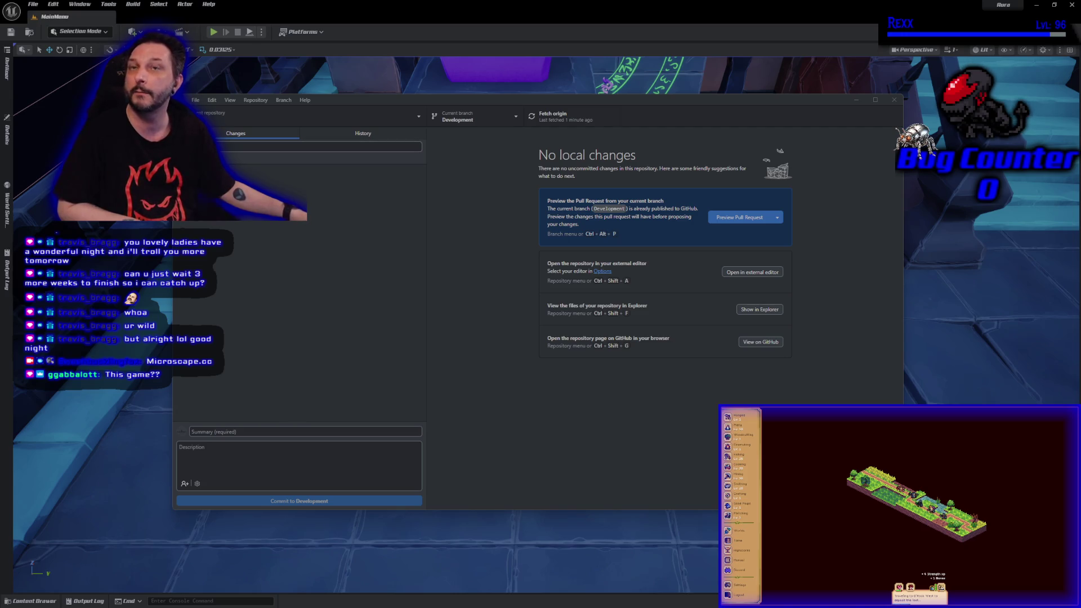
# - Restart Play in Editor to get back into Microscape
pyautogui.hotkey('alt', 'p')
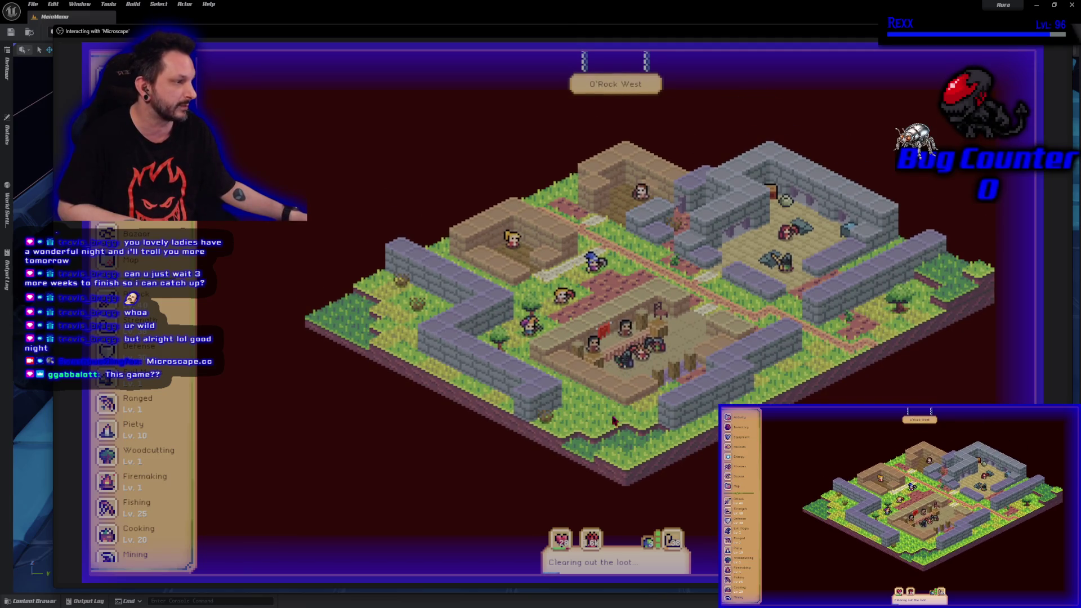
# - Scroll through the skills list and pan the town map
pyautogui.scroll(-1, 614, 420)
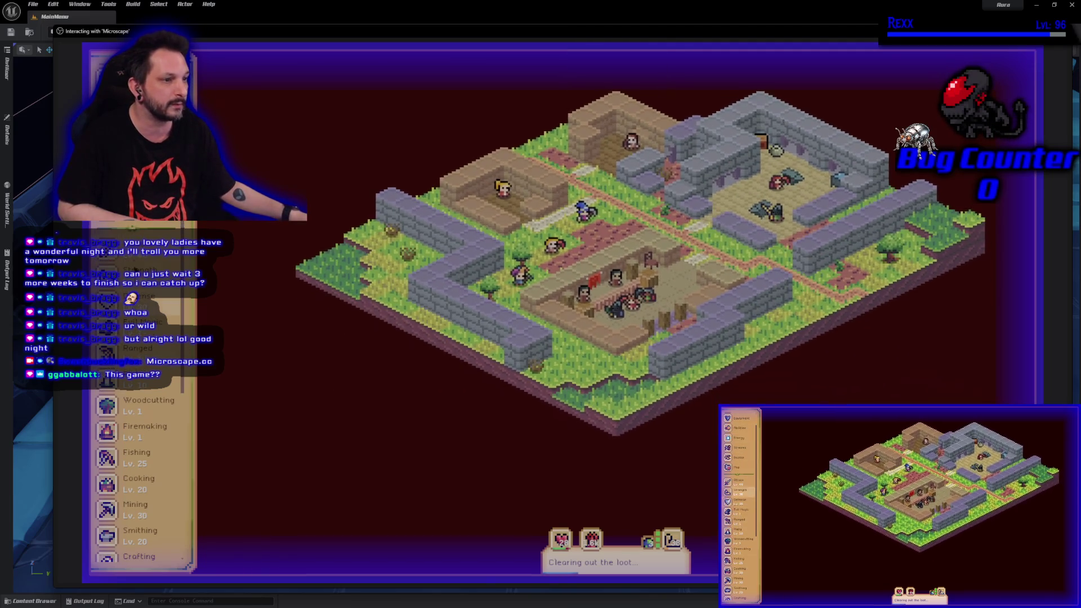
pyautogui.scroll(-3, 151, 396)
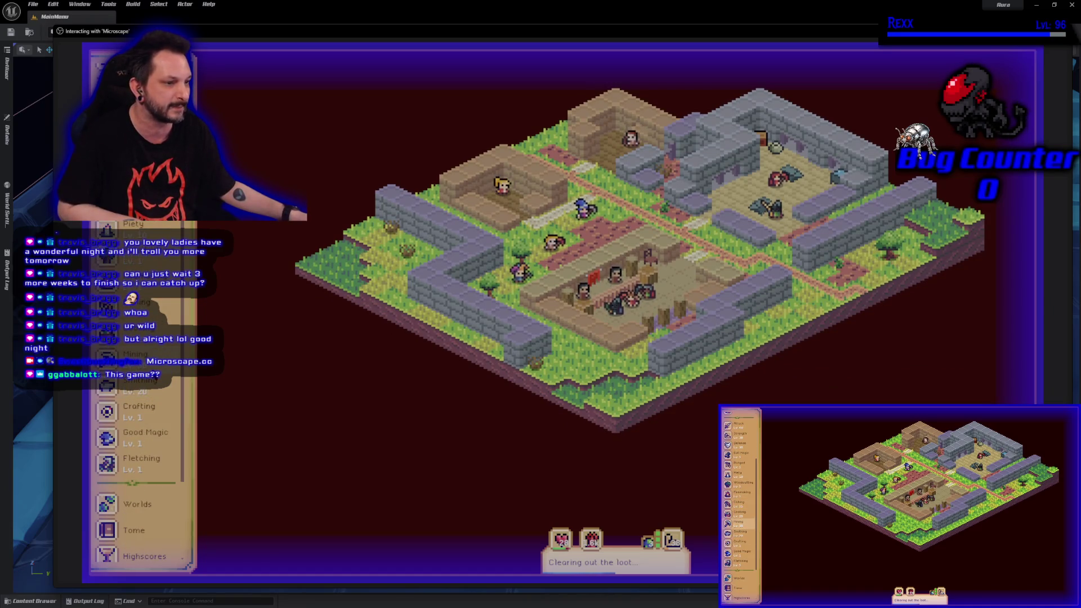
pyautogui.scroll(4, 141, 383)
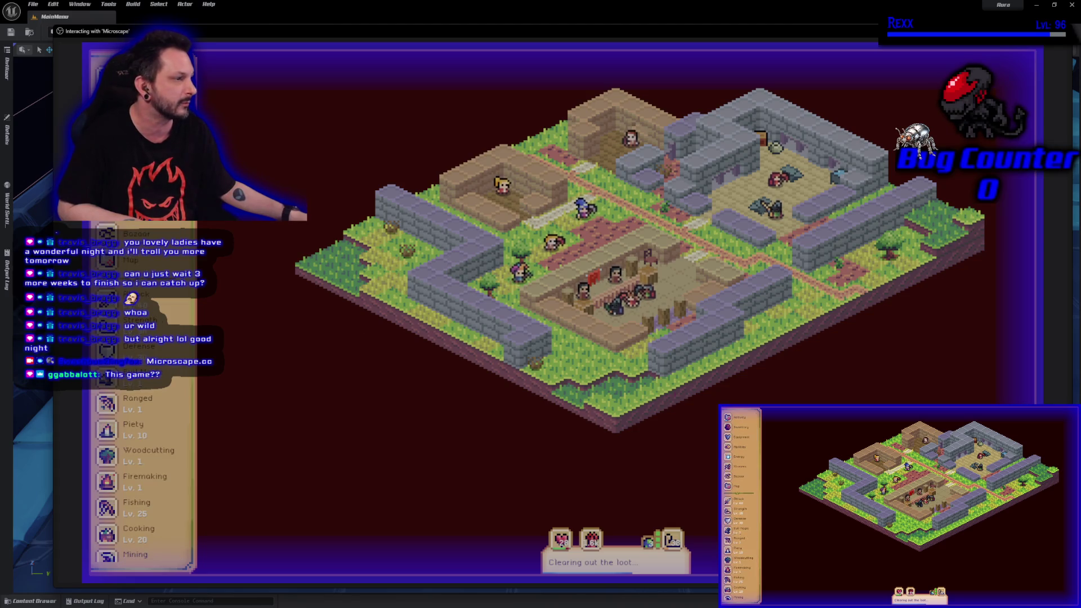
pyautogui.moveTo(600, 350); pyautogui.dragTo(537, 397)
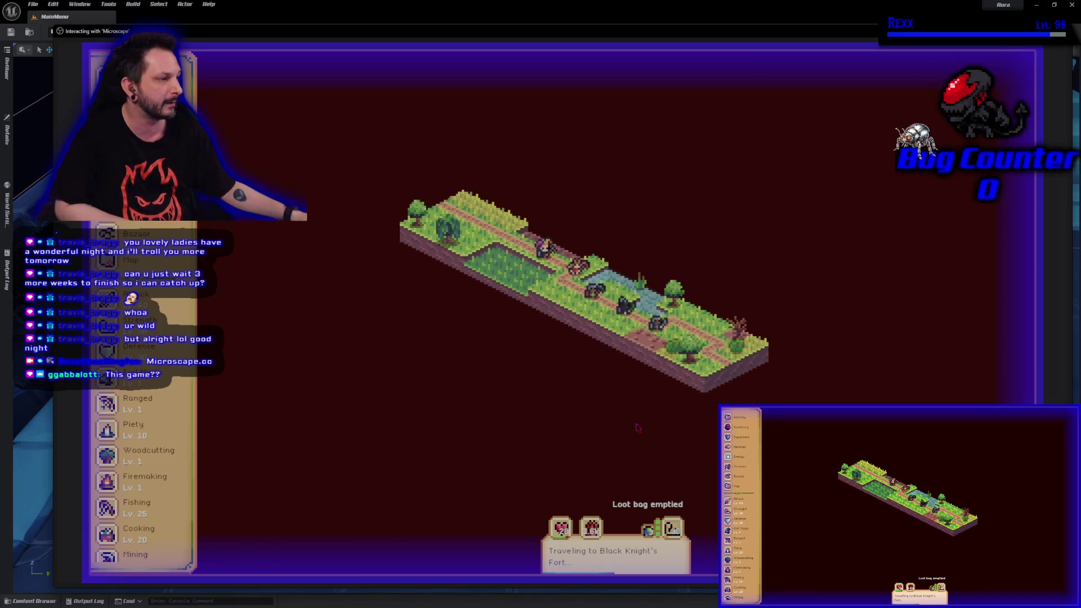
# - Read the Drop Festival events details from Settings, close them, and exit the game
pyautogui.scroll(-5, 140, 479)
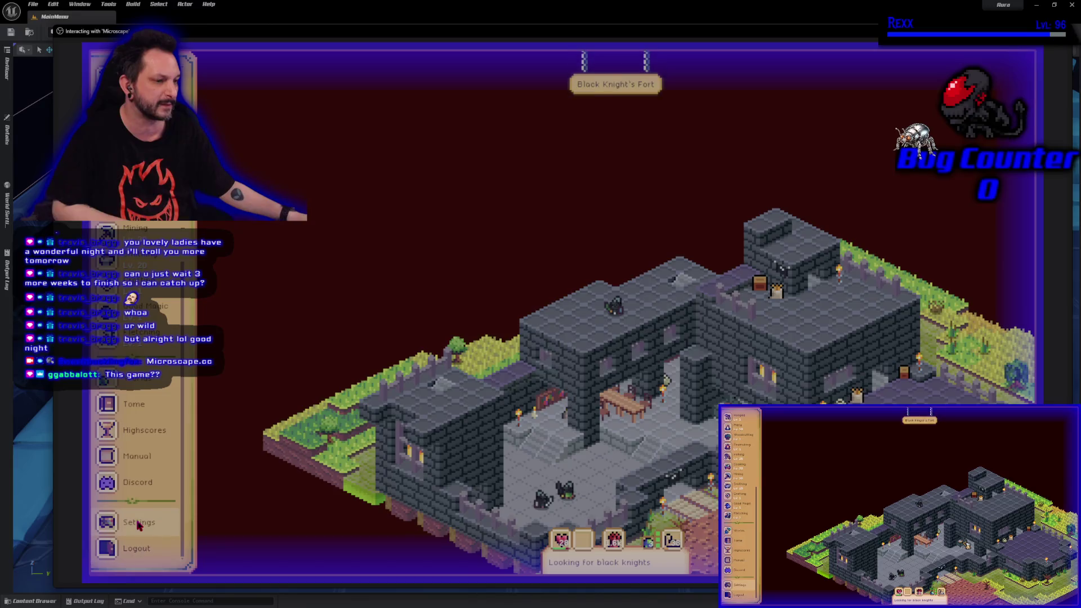
pyautogui.click(138, 522)
pyautogui.click(290, 177)
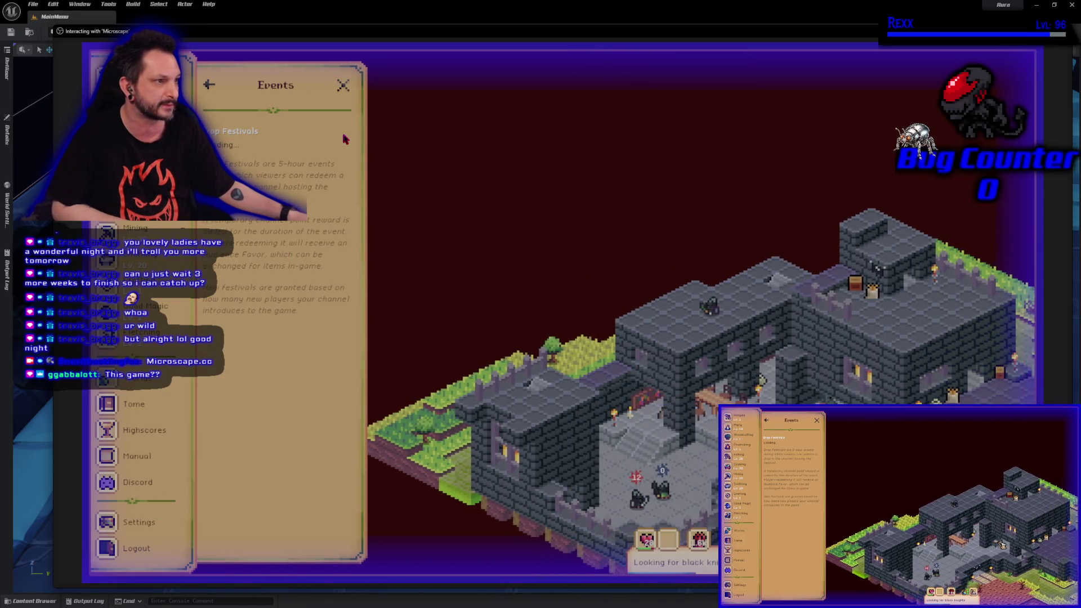
pyautogui.click(343, 86)
pyautogui.press('Escape')
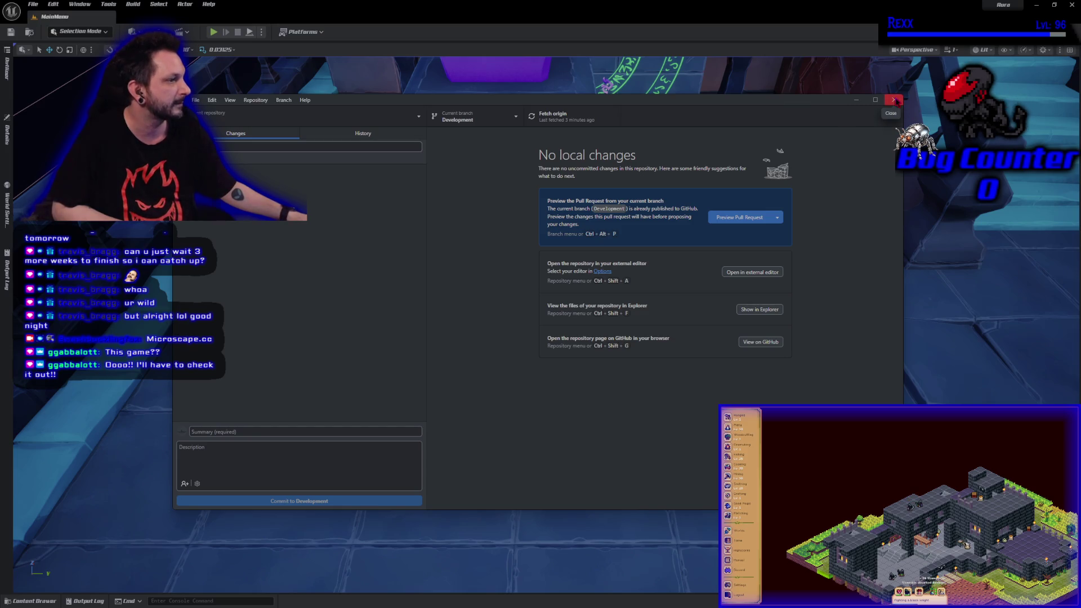
# - Close GitHub Desktop and pull the viewport camera back over the Aura entrance
pyautogui.click(894, 98)
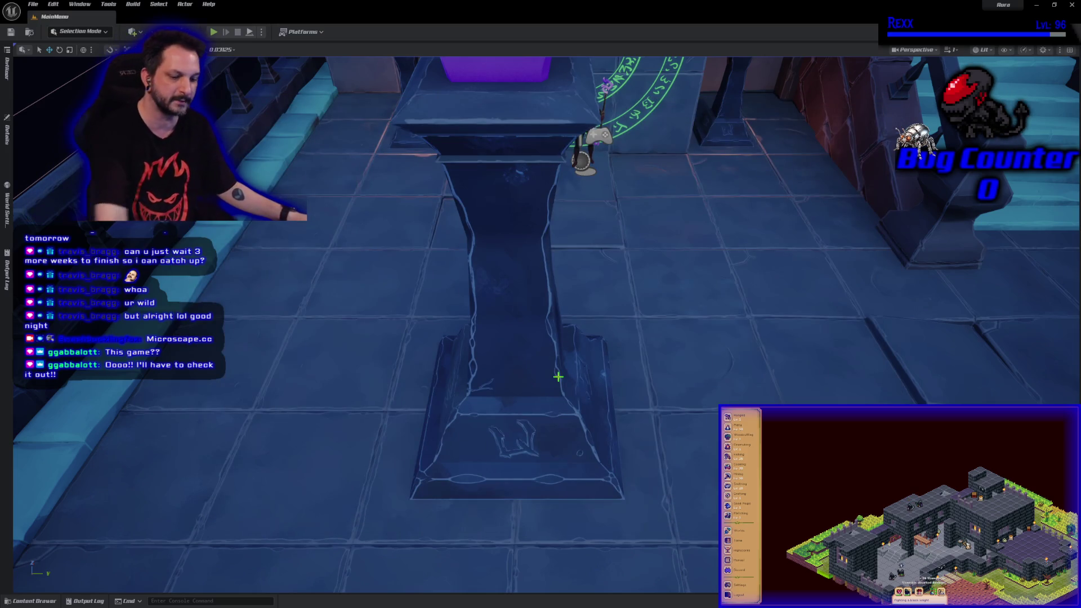
pyautogui.scroll(-5, 553, 398)
pyautogui.scroll(-8, 558, 377)
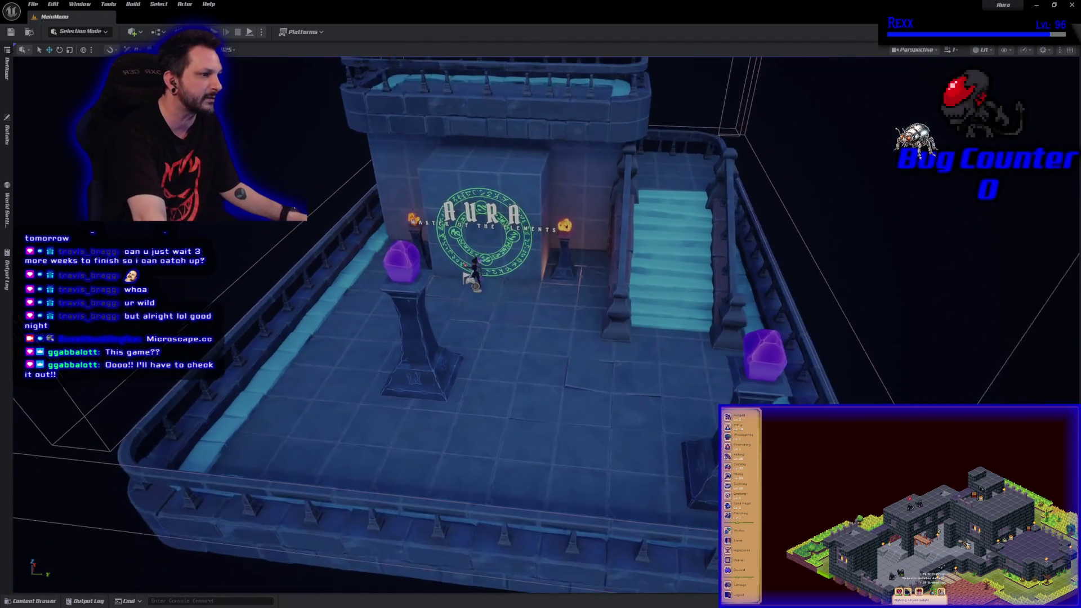
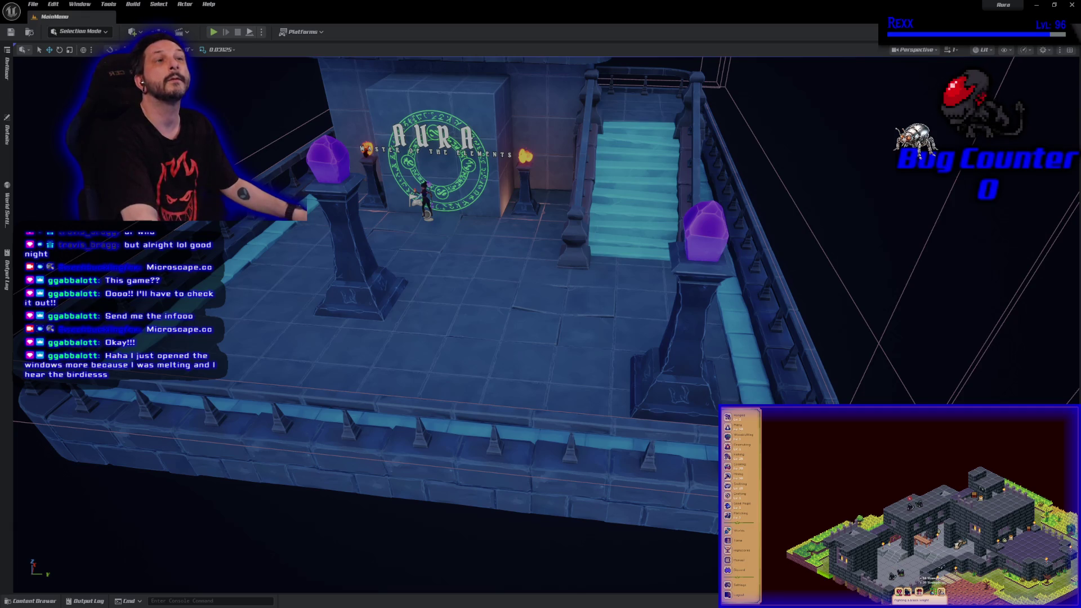
# - Close the Unreal Editor window to return to Rider
pyautogui.click(1072, 7)
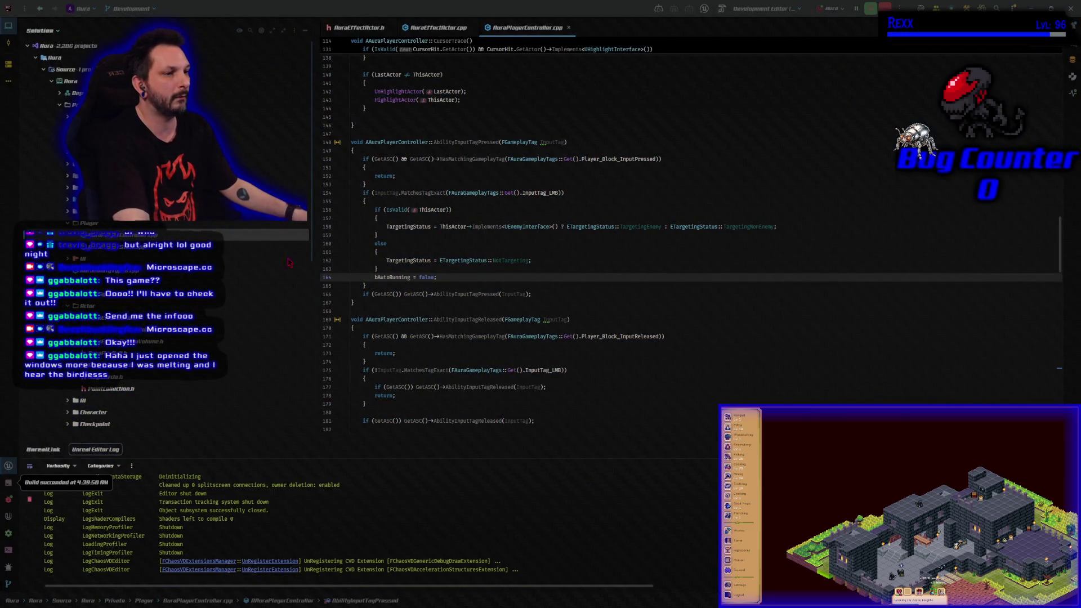
# - Show AuraEffectActor.h, close AuraPlayerController.cpp, and scroll up to the property declarations
pyautogui.click(357, 28)
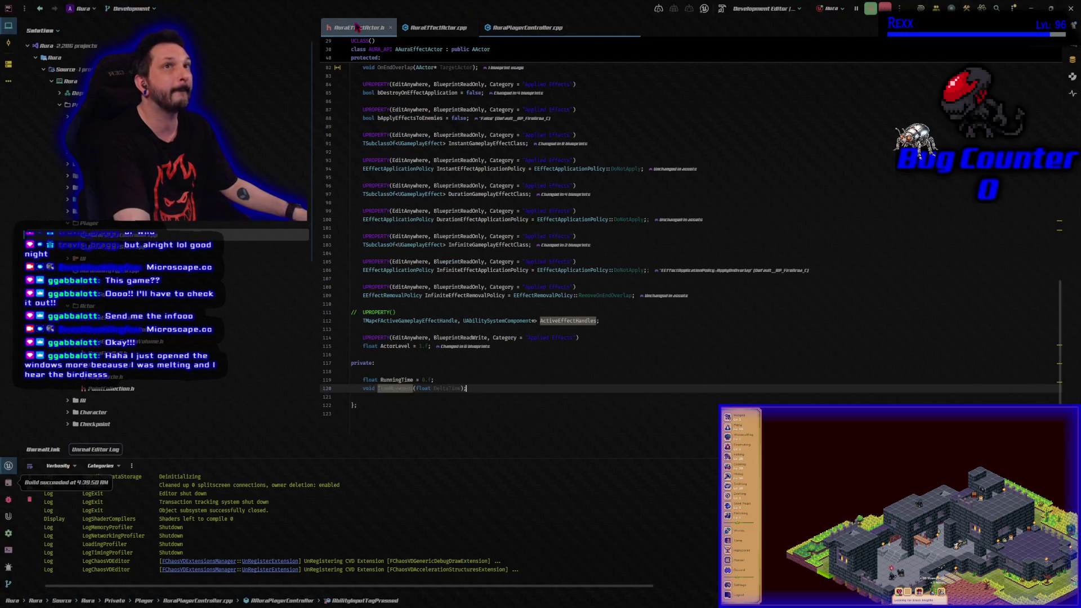
pyautogui.middleClick(528, 33)
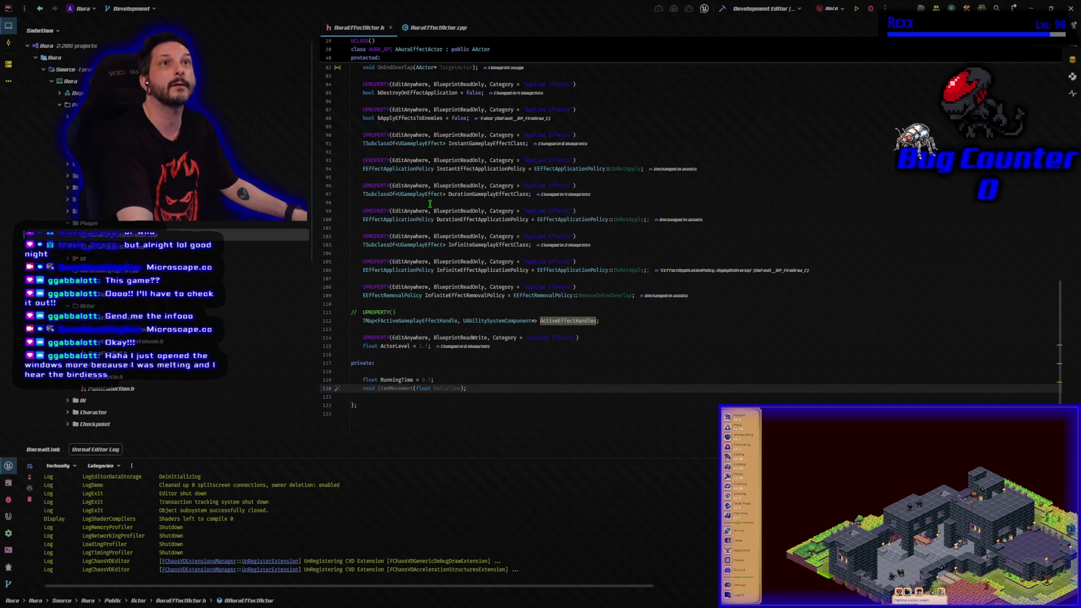
pyautogui.scroll(8, 430, 204)
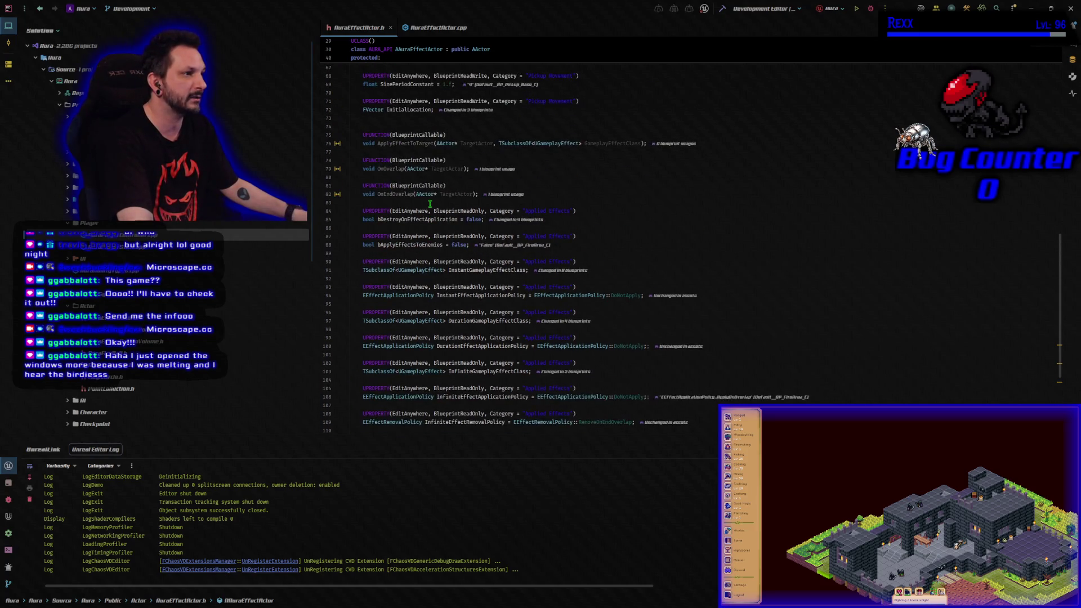
pyautogui.scroll(4, 429, 204)
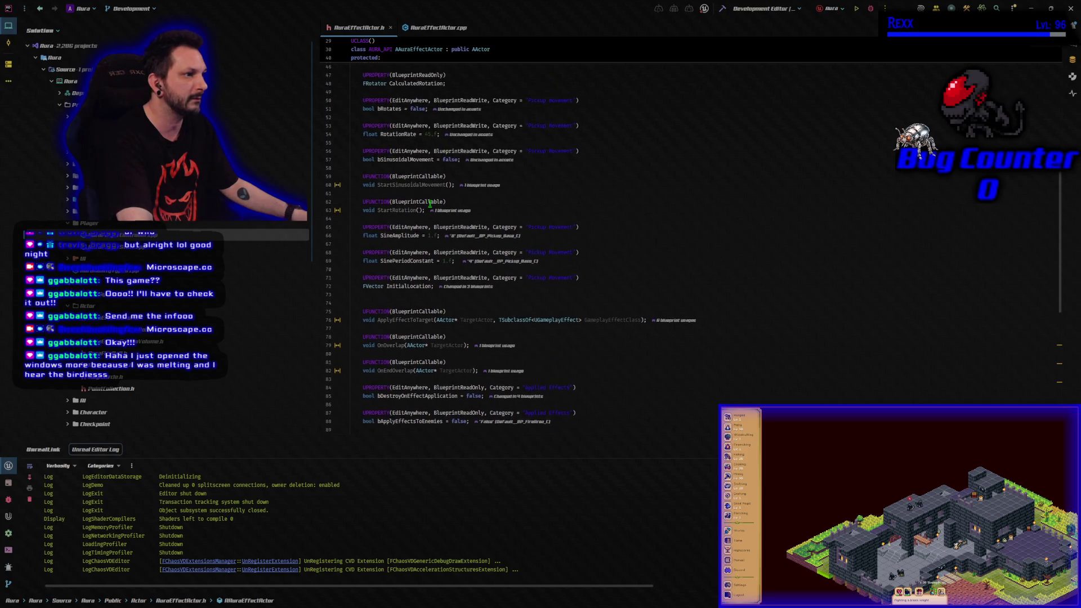
pyautogui.scroll(3, 430, 204)
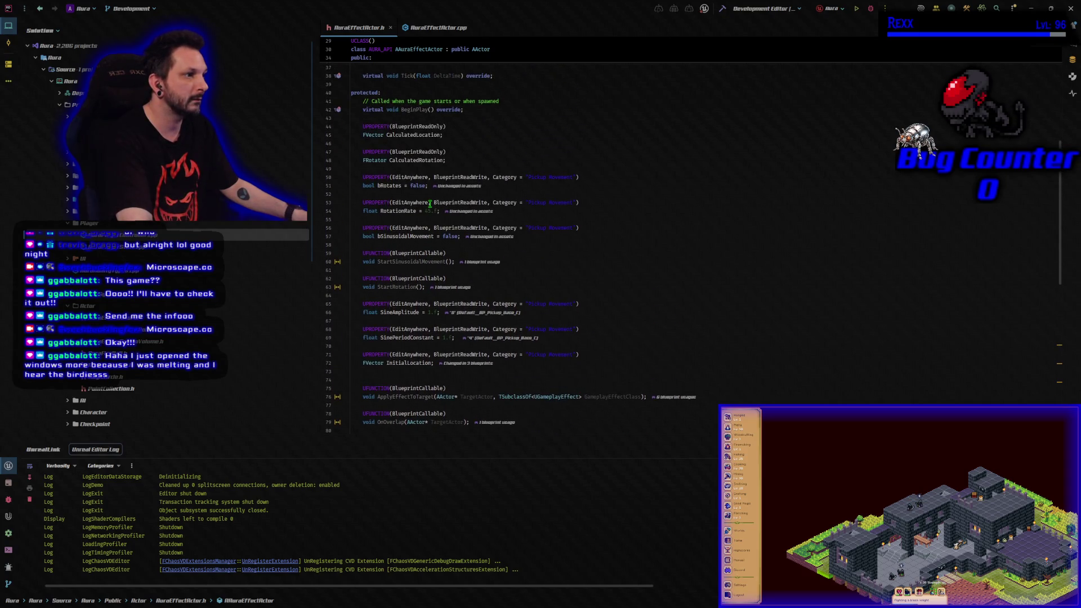
pyautogui.scroll(1, 430, 204)
# - Change CalculatedLocation and CalculatedRotation from BlueprintReadOnly to BlueprintReadWrite, then build the project
pyautogui.click(470, 147)
pyautogui.press('Left')
pyautogui.press('BackSpace')
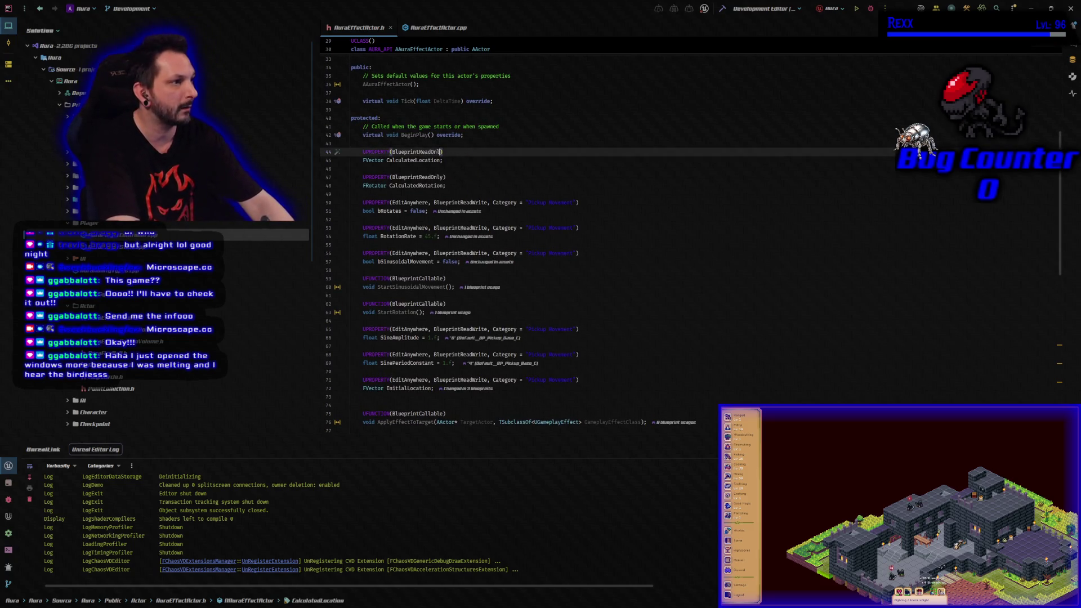
pyautogui.write('Write')
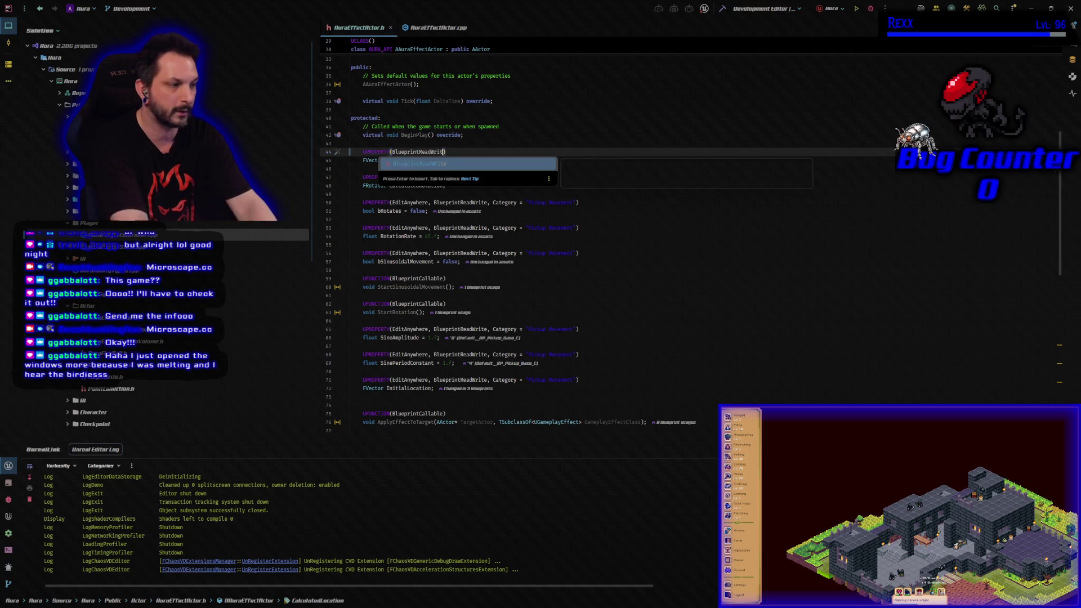
pyautogui.press('Escape')
pyautogui.press('Down')
pyautogui.press('Down')
pyautogui.press('Down')
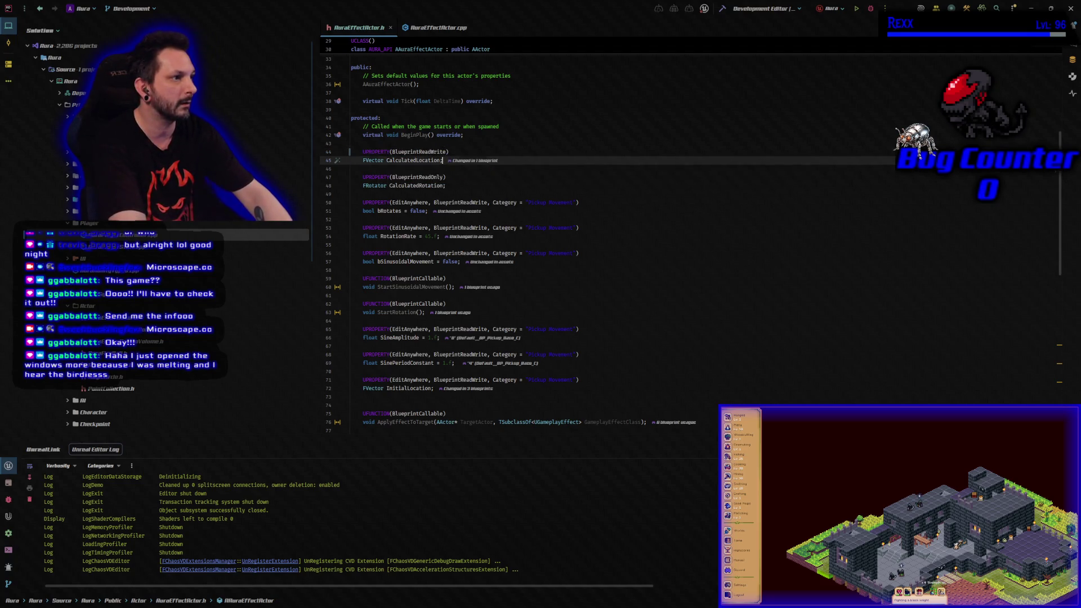
pyautogui.press('Left')
pyautogui.press('BackSpace')
pyautogui.press('BackSpace')
pyautogui.press('BackSpace')
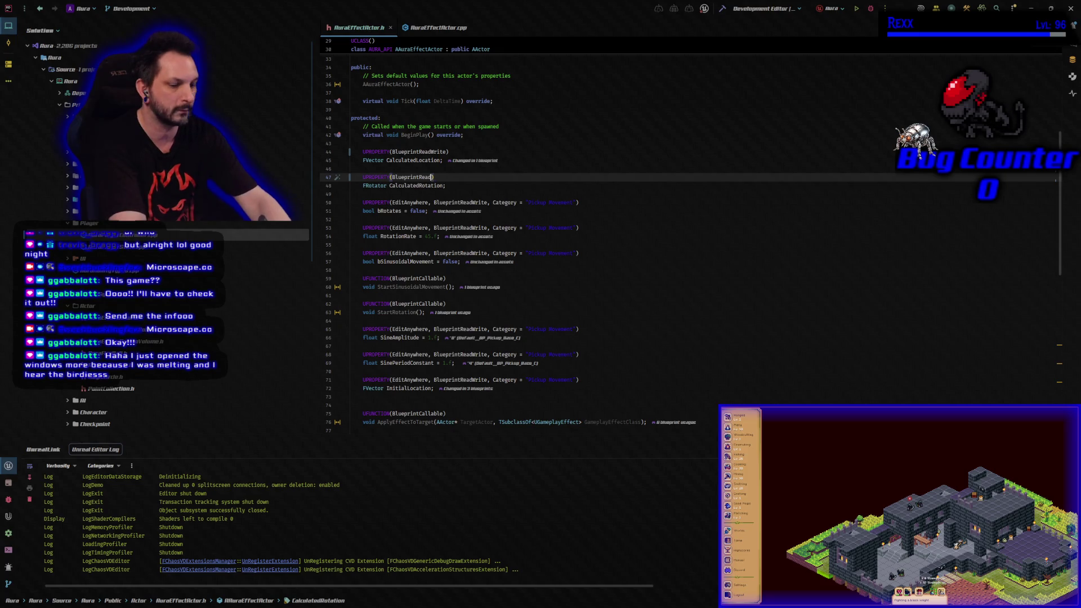
pyautogui.write('Writ')
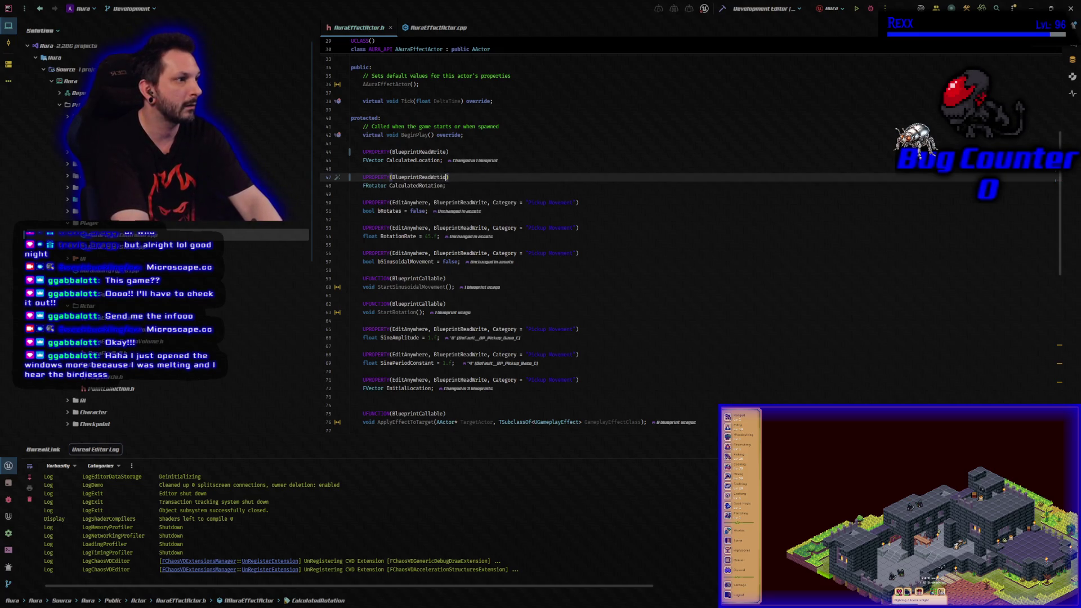
pyautogui.write('e')
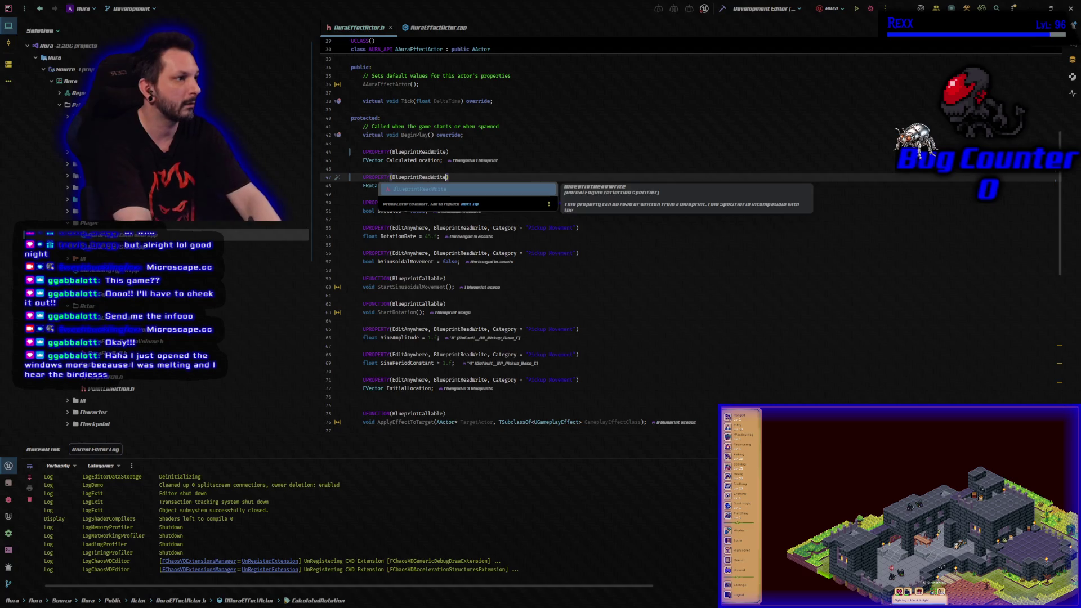
pyautogui.hotkey('ctrl', 'shift', 'b')
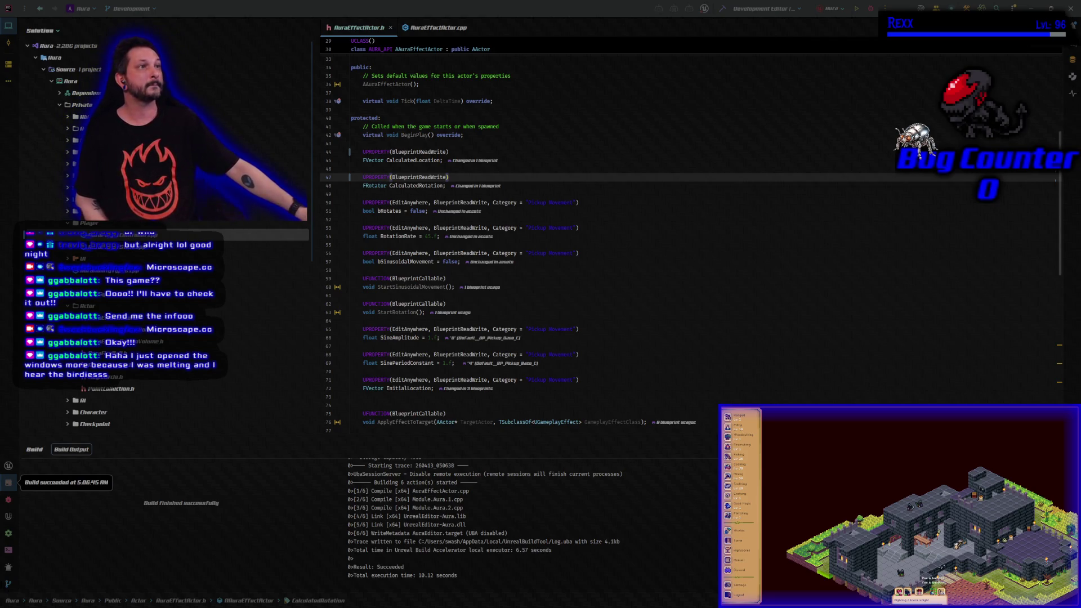
# - Start the Aura project in the Unreal Editor with Rider's Debug button
pyautogui.click(871, 9)
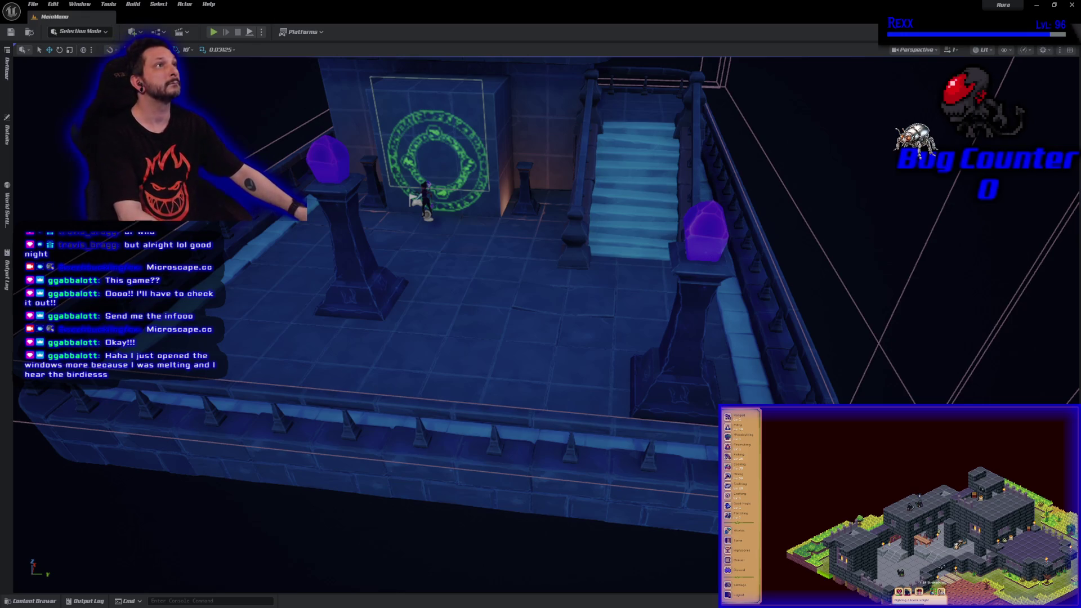
# - Open BP_Pickup_Base from the Actor folder in the Content Drawer
pyautogui.click(45, 603)
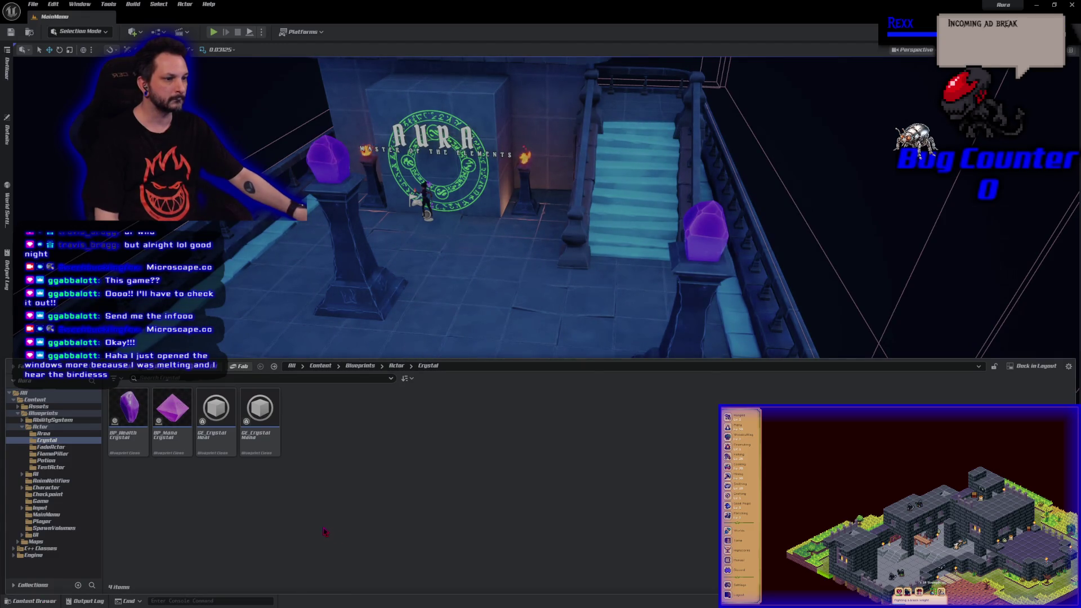
pyautogui.click(396, 366)
pyautogui.doubleClick(403, 423)
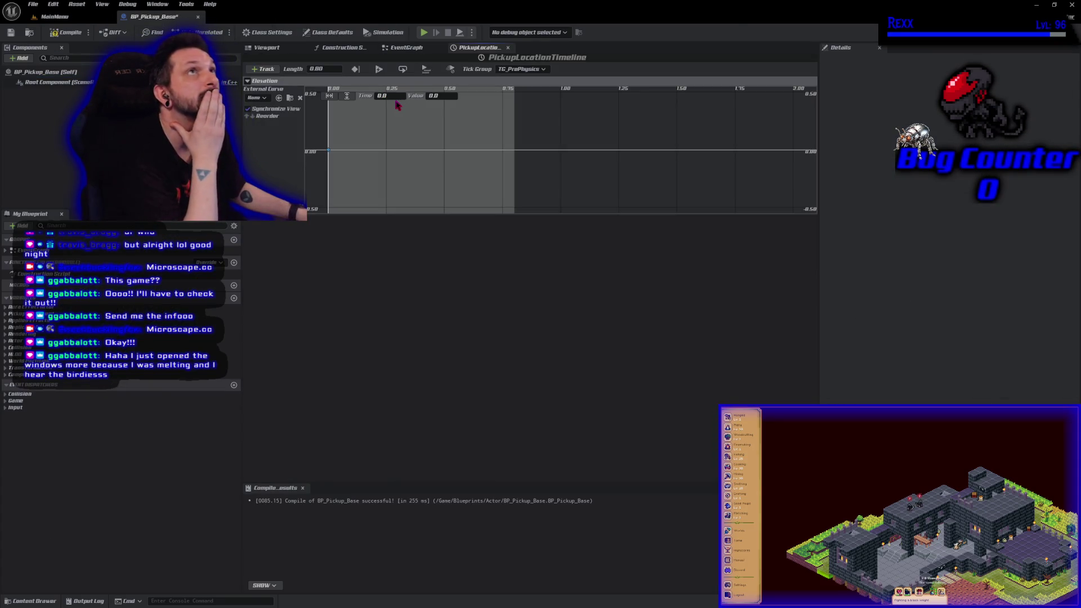
# - Add Elevation keys at times 0.8 and 0.4, and edit the 0.4 key's value
pyautogui.rightClick(404, 147)
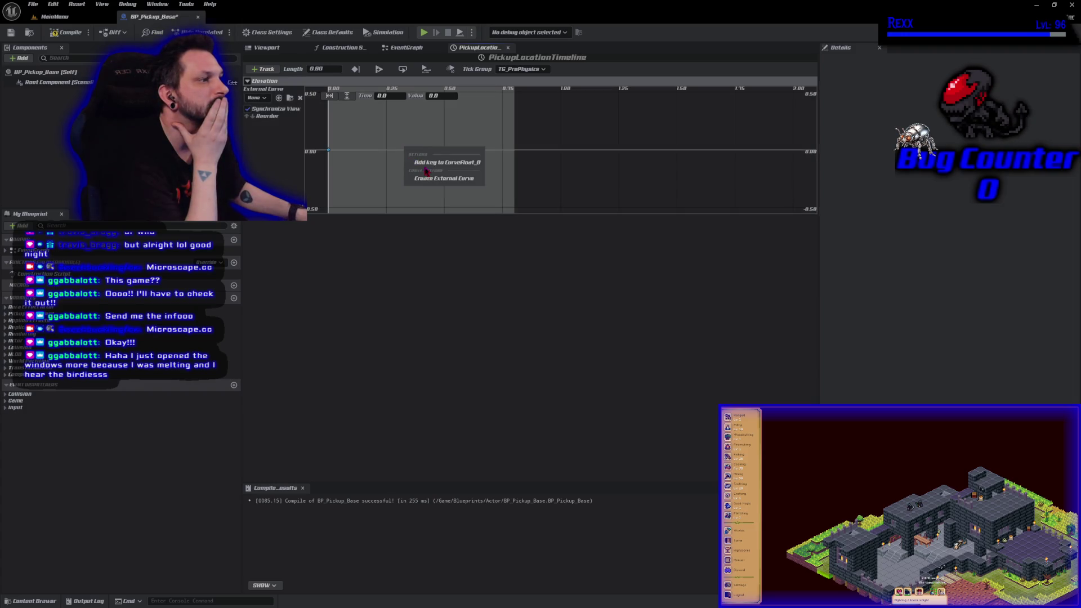
pyautogui.click(431, 163)
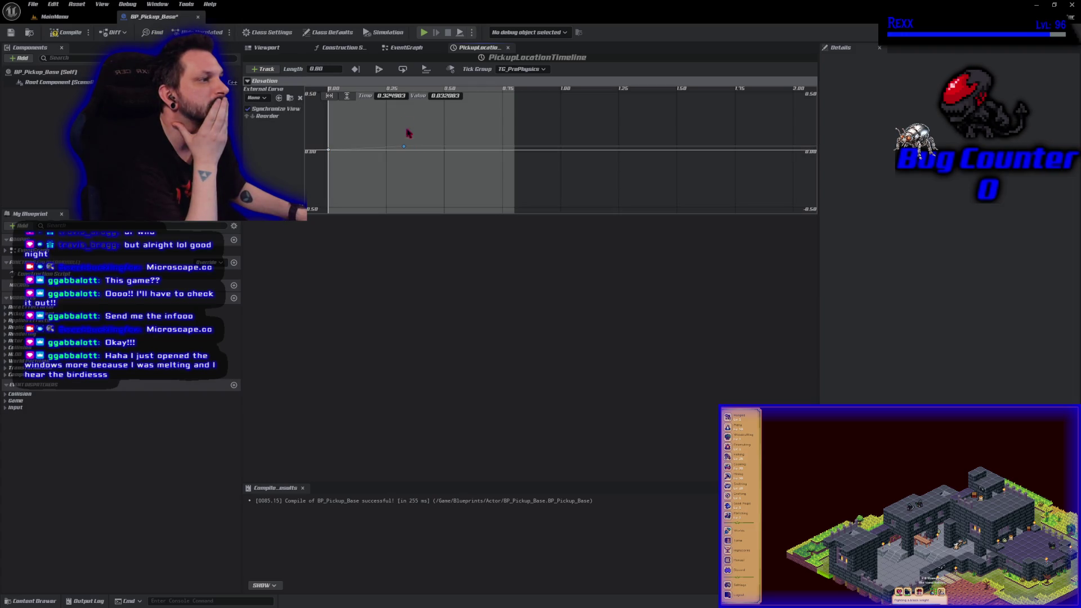
pyautogui.click(394, 96)
pyautogui.write('0.8')
pyautogui.press('Return')
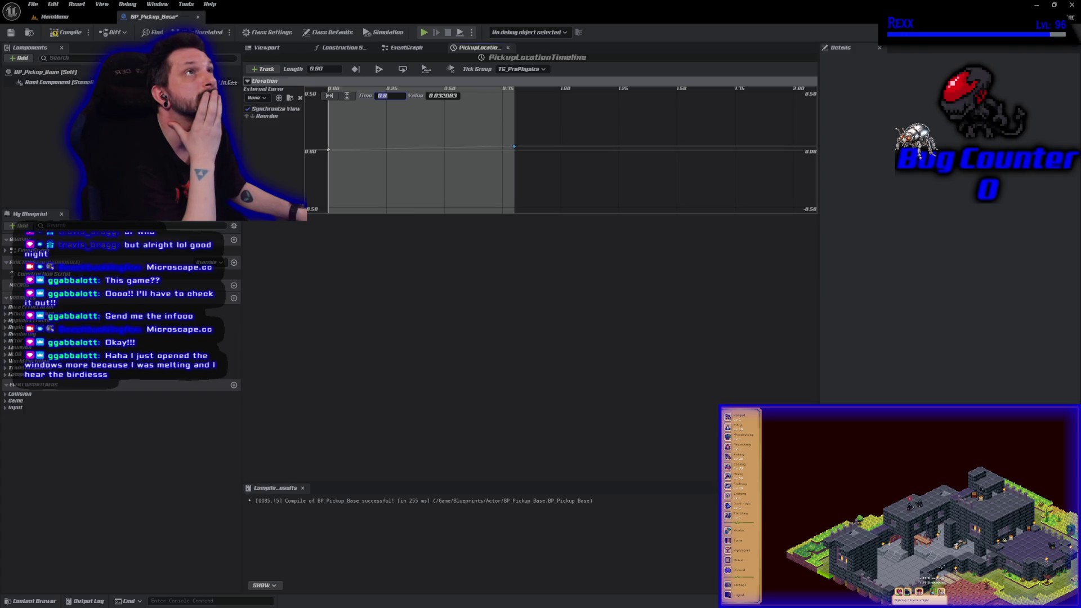
pyautogui.rightClick(405, 155)
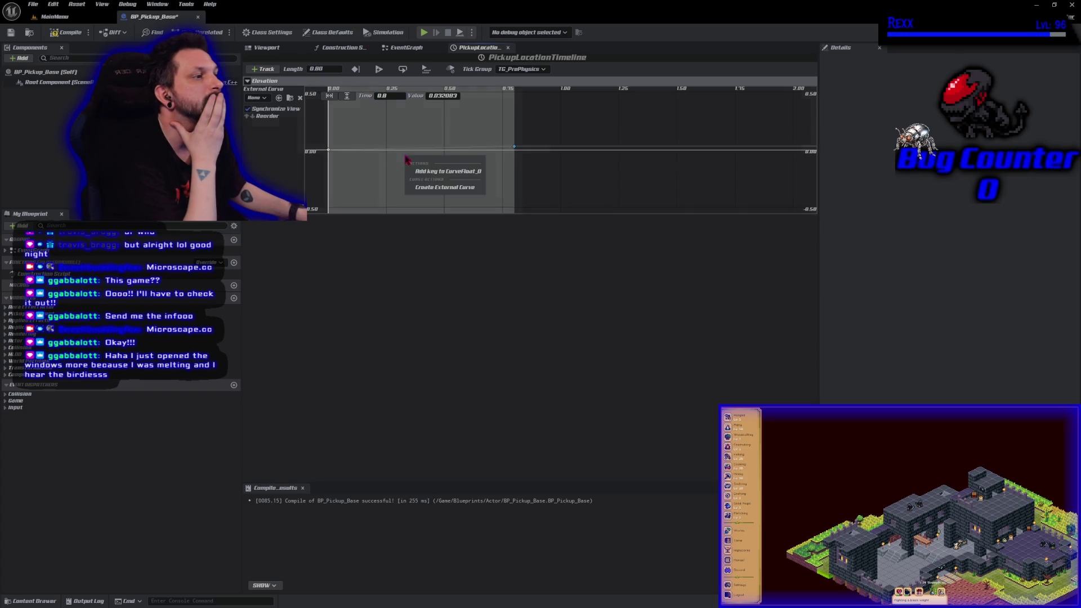
pyautogui.click(422, 175)
pyautogui.click(388, 95)
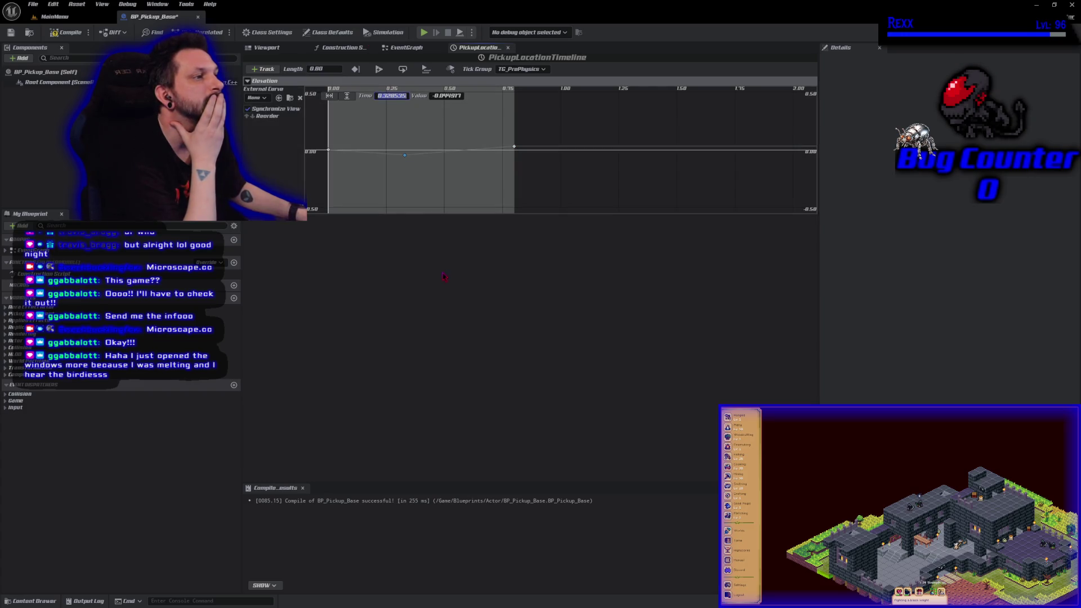
pyautogui.write('0.4')
pyautogui.press('Return')
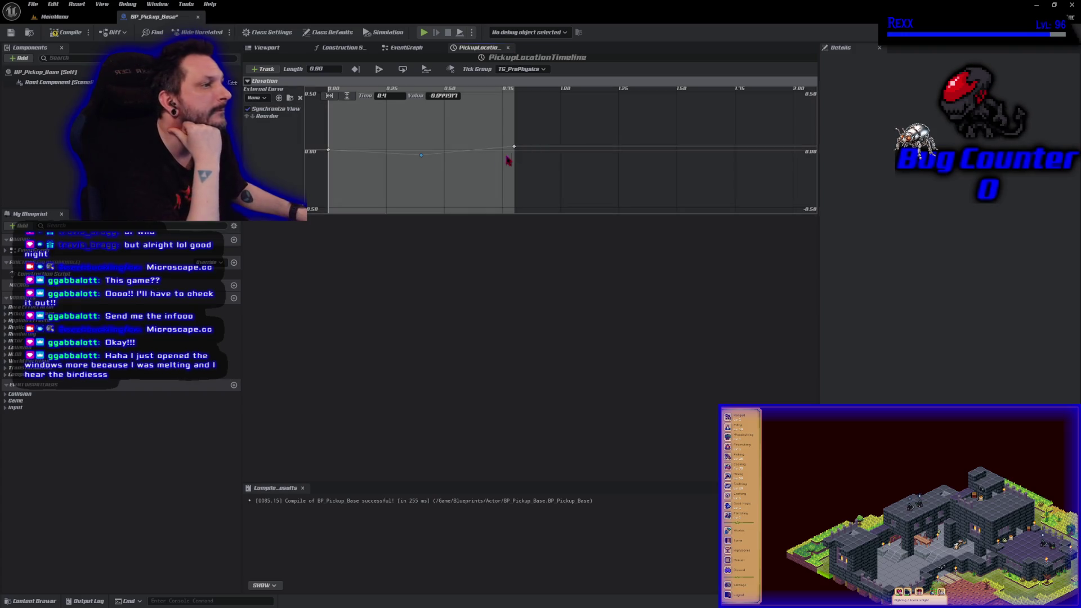
pyautogui.click(444, 95)
pyautogui.write('0')
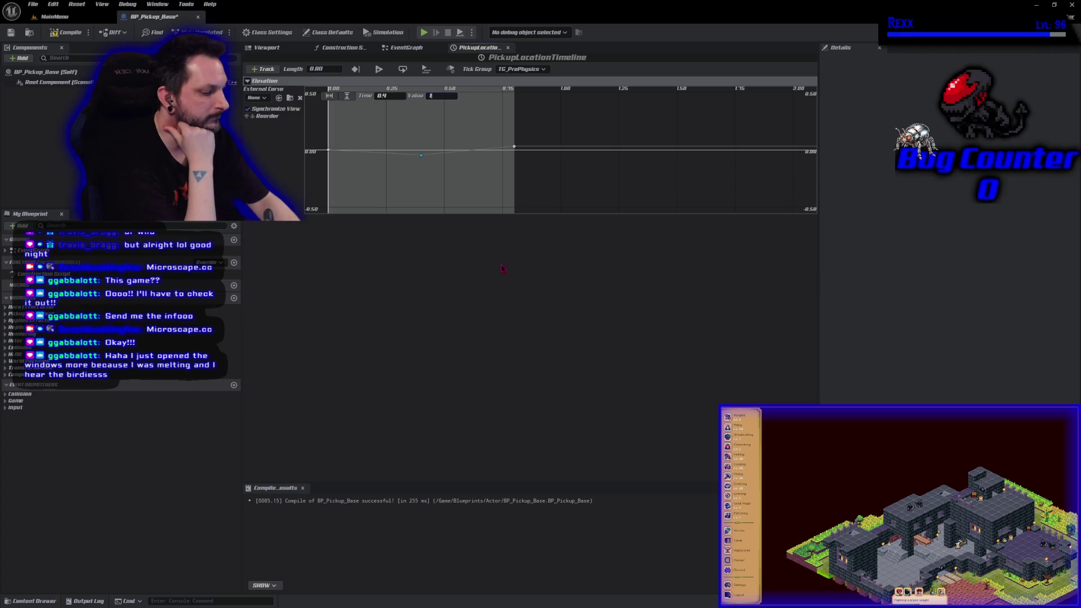
# - Reframe the curve graph and box-select all Elevation keys for interpolation
pyautogui.scroll(-3, 427, 176)
pyautogui.scroll(-2, 426, 175)
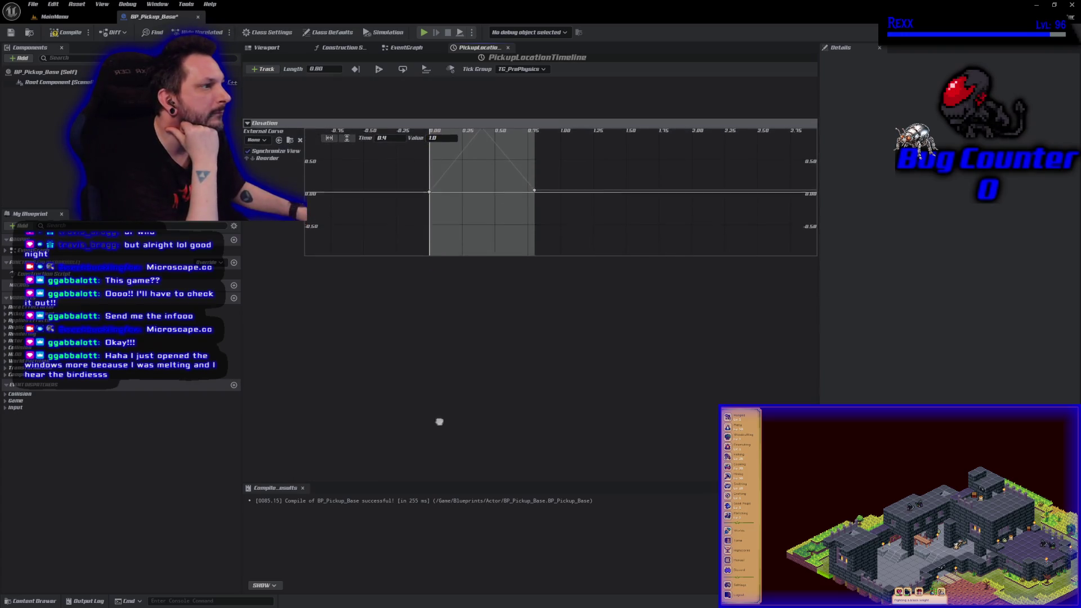
pyautogui.scroll(-1, 495, 195)
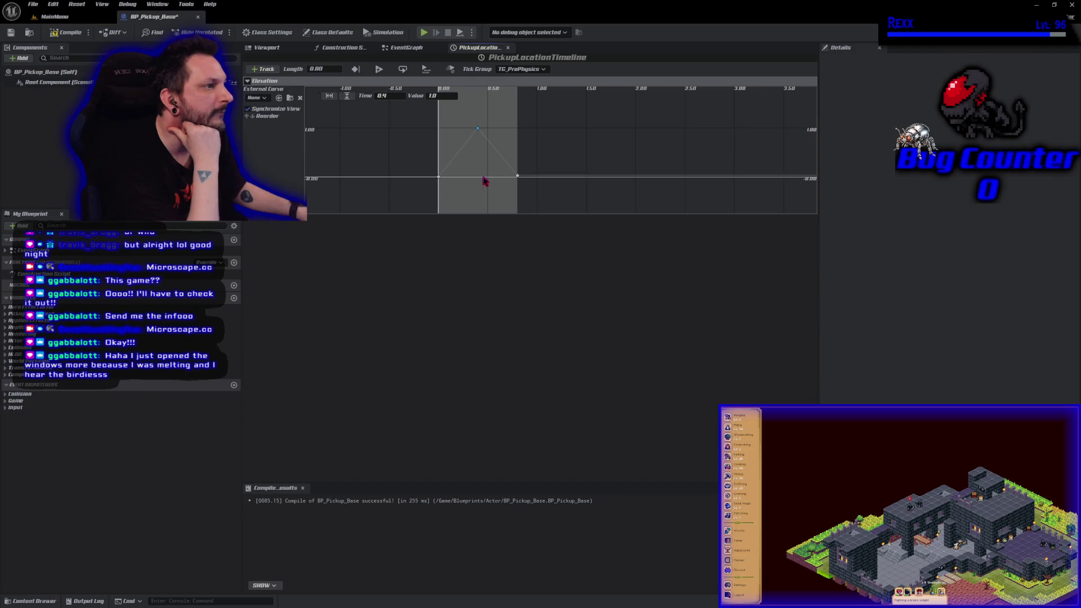
pyautogui.scroll(4, 483, 181)
pyautogui.moveTo(455, 172); pyautogui.dragTo(461, 175)
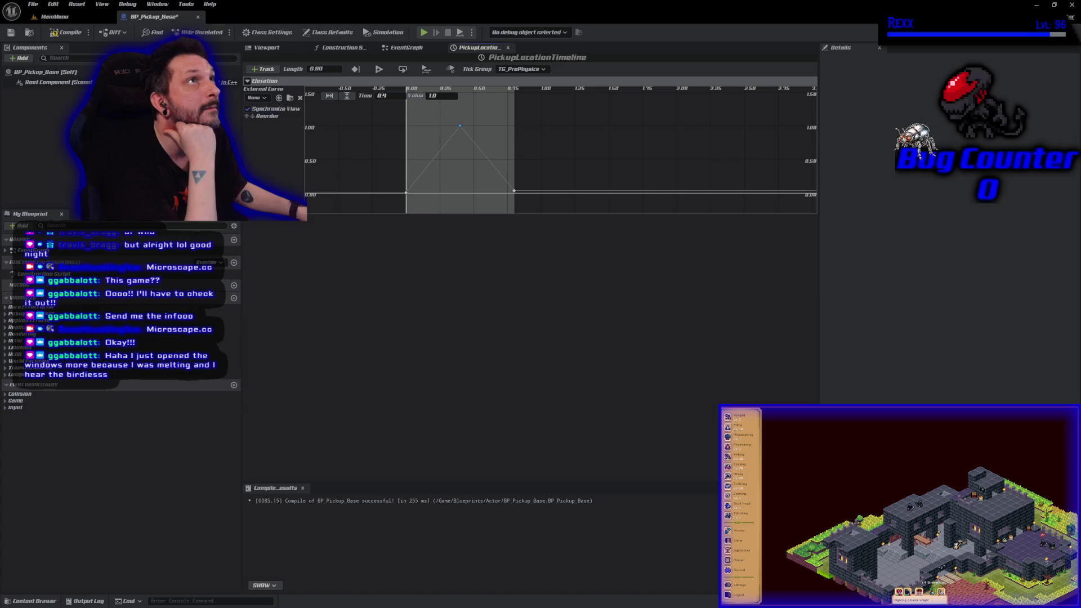
pyautogui.moveTo(534, 208); pyautogui.dragTo(381, 130)
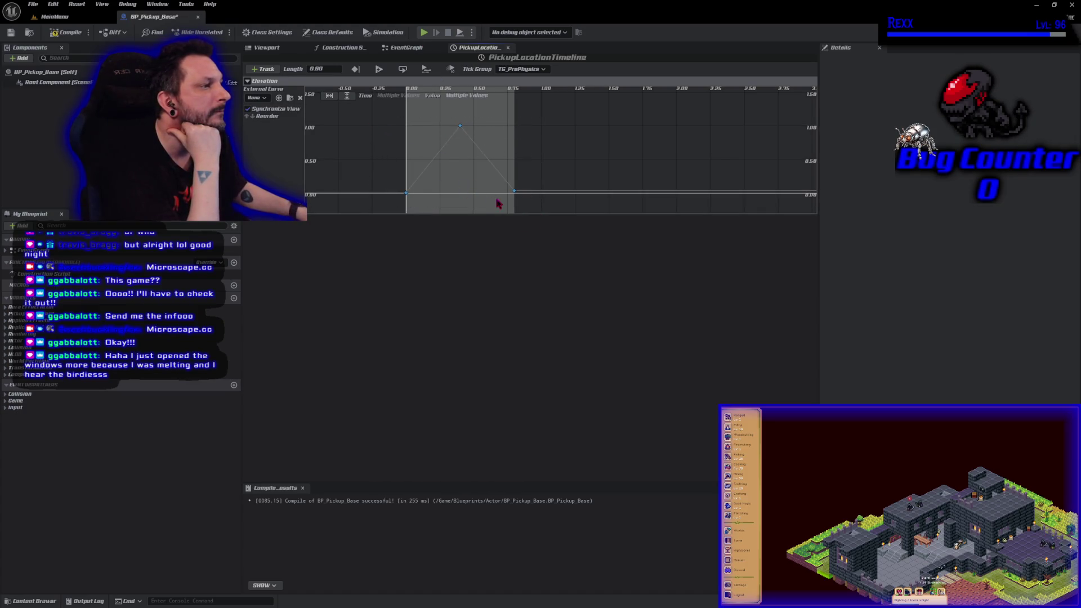
pyautogui.rightClick(515, 197)
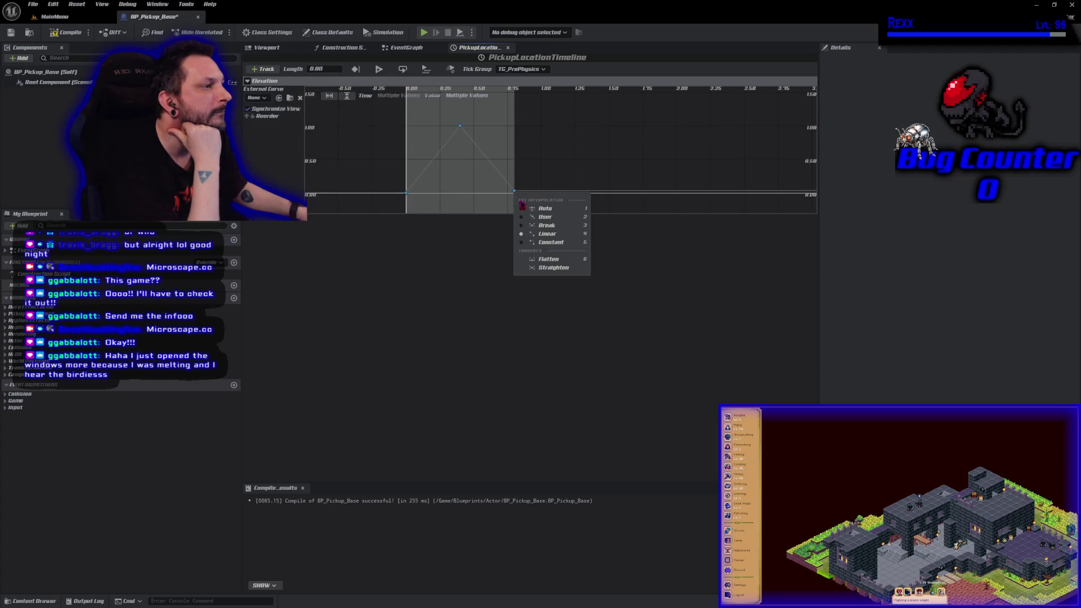
# - Give the selected keys Auto interpolation, then compile and save BP_Pickup_Base
pyautogui.click(525, 209)
pyautogui.click(66, 32)
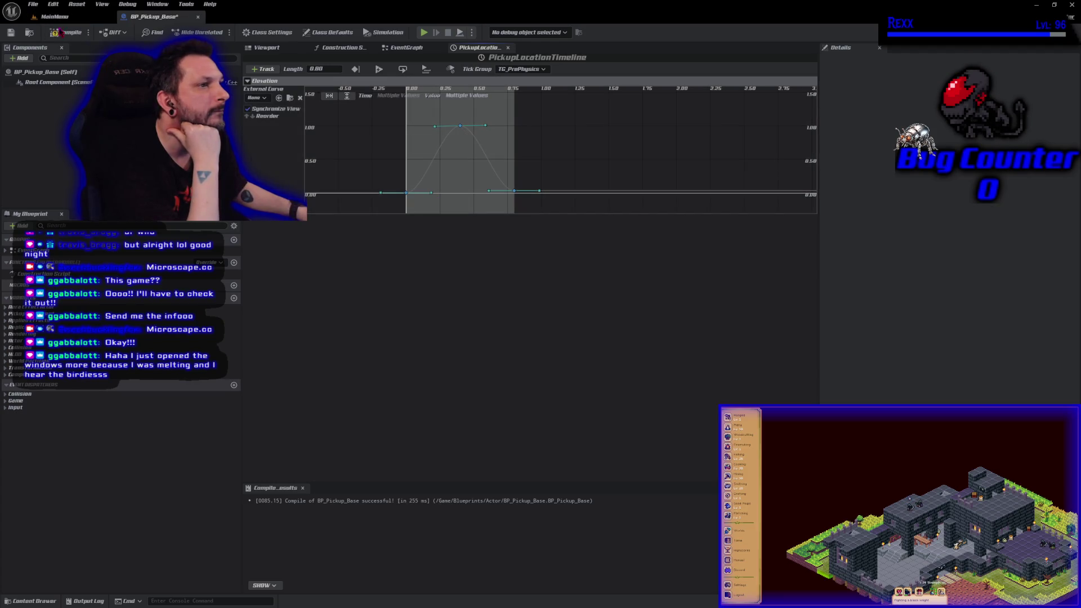
pyautogui.click(12, 32)
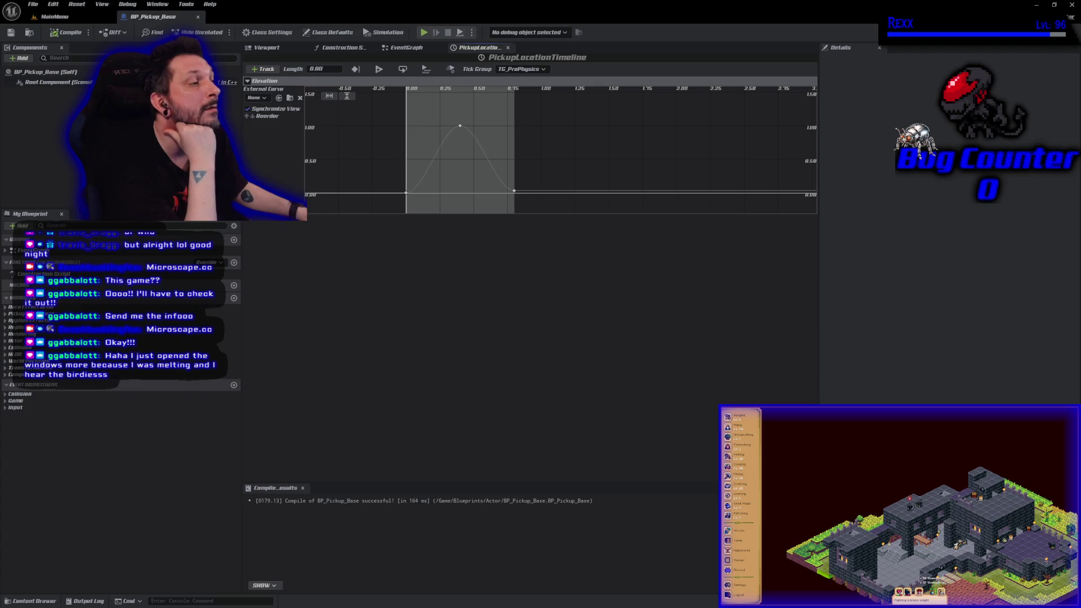
pyautogui.click(327, 69)
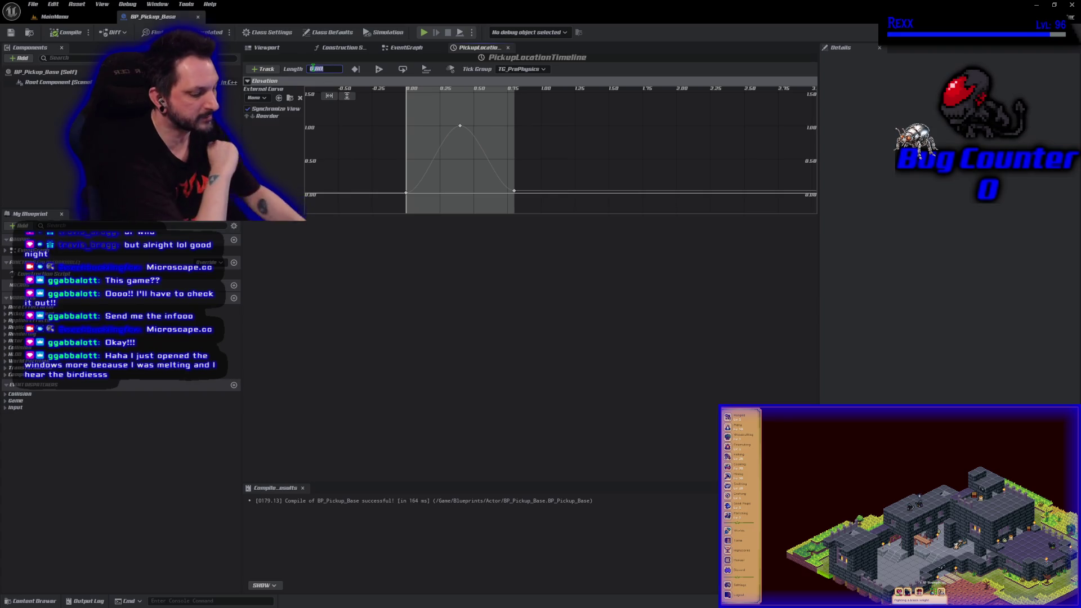
# - Set the timeline length to 1.5 and add Elevation keys near 1.0 s and 1.4 s
pyautogui.write('1.5')
pyautogui.press('Return')
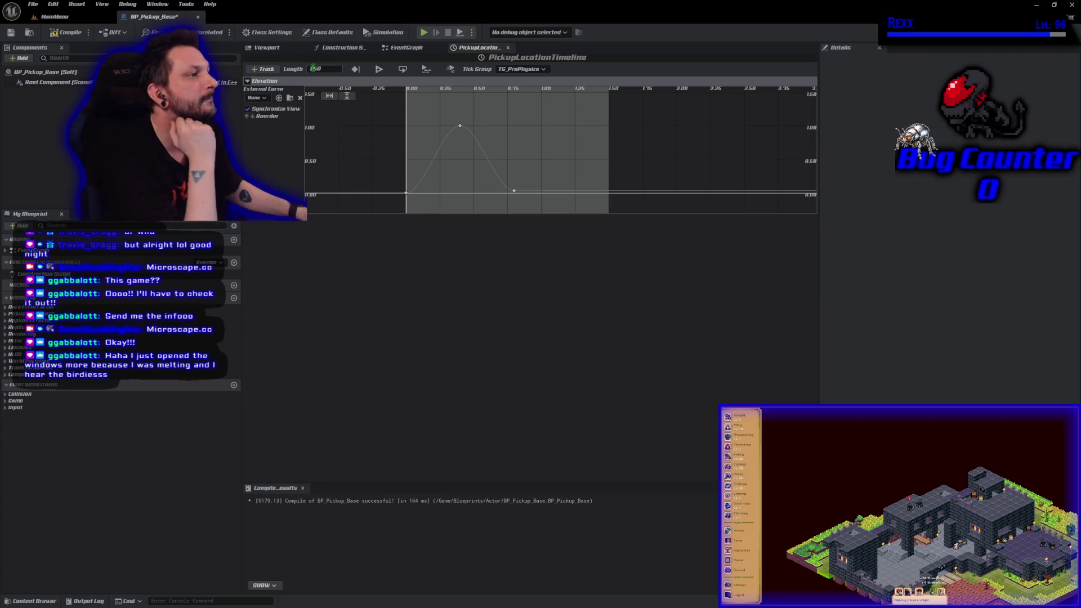
pyautogui.rightClick(549, 200)
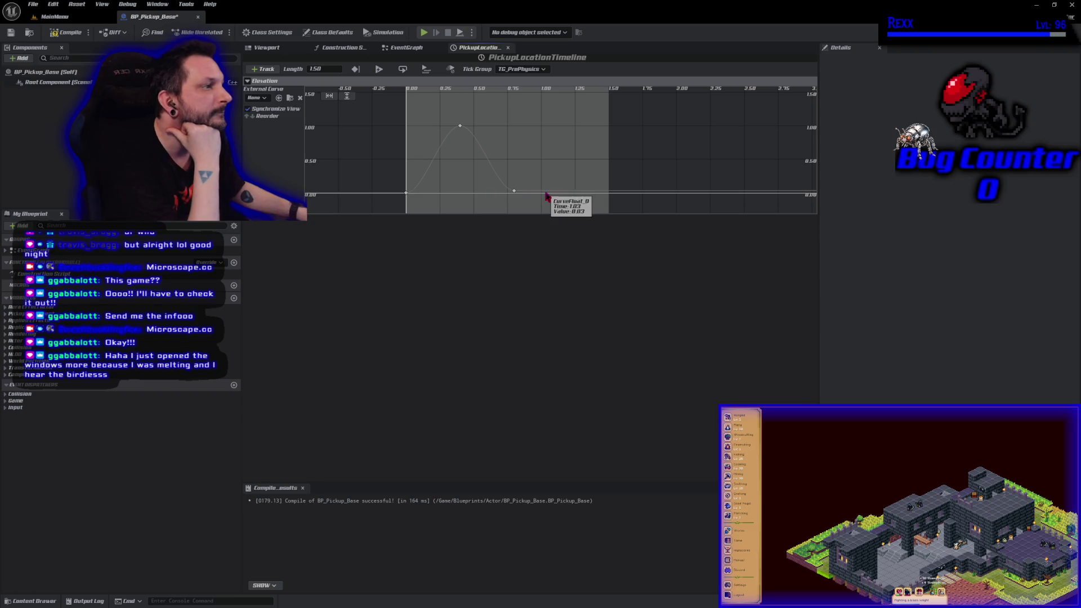
pyautogui.click(555, 208)
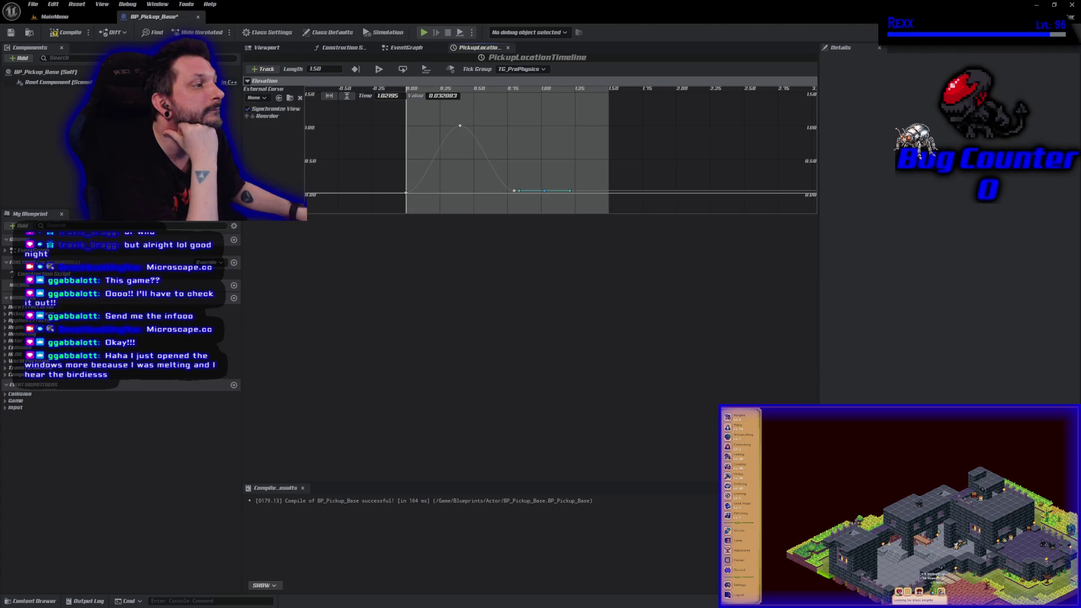
pyautogui.rightClick(598, 196)
pyautogui.click(611, 205)
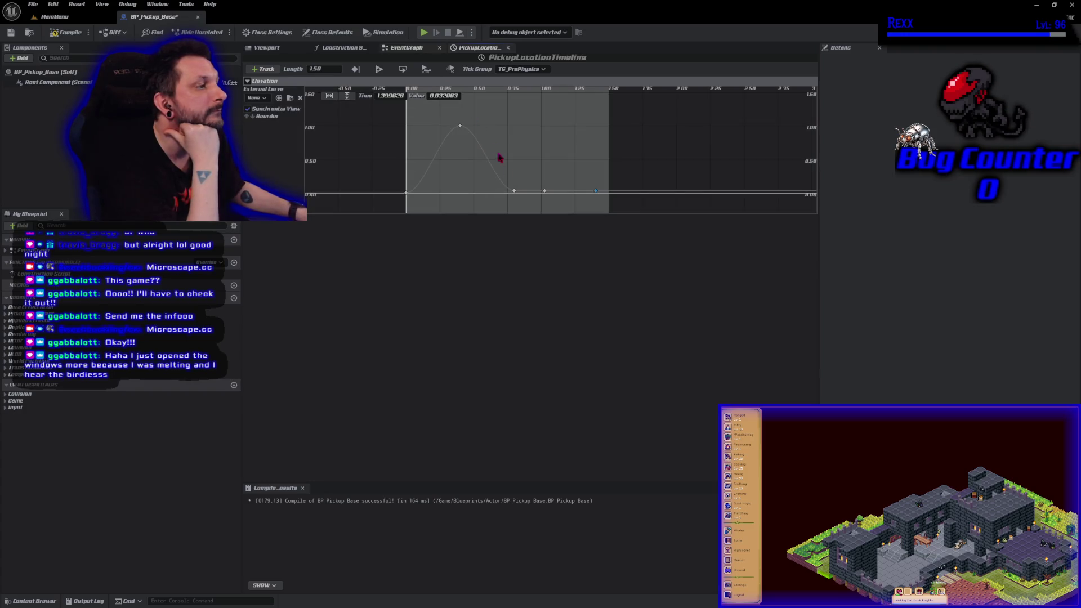
# - Tilt the 0.75 key's tangent downward to form a dip after the peak
pyautogui.click(544, 192)
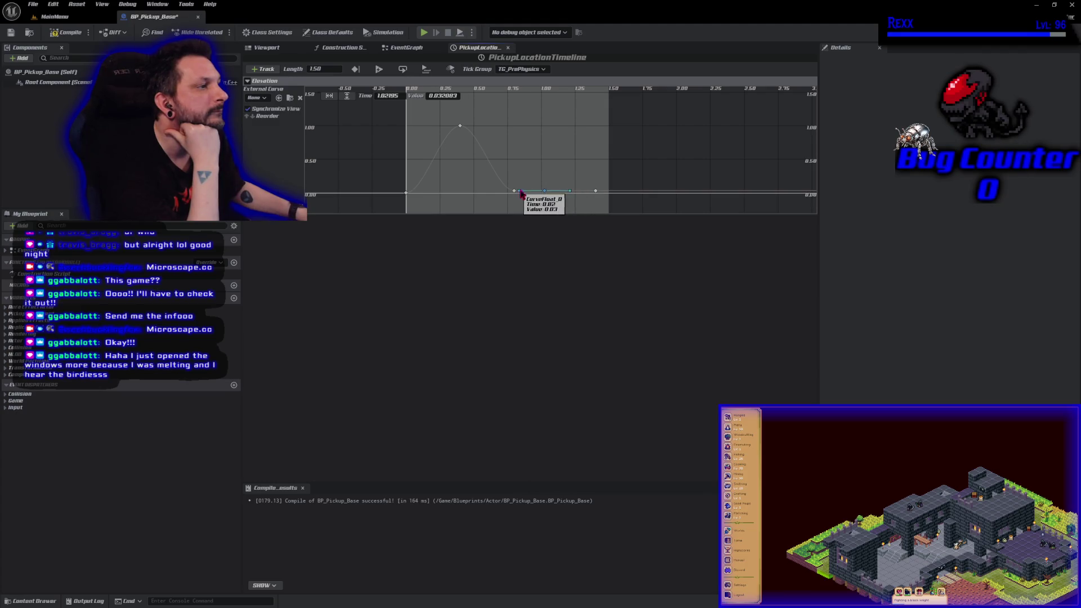
pyautogui.moveTo(519, 192); pyautogui.dragTo(531, 218)
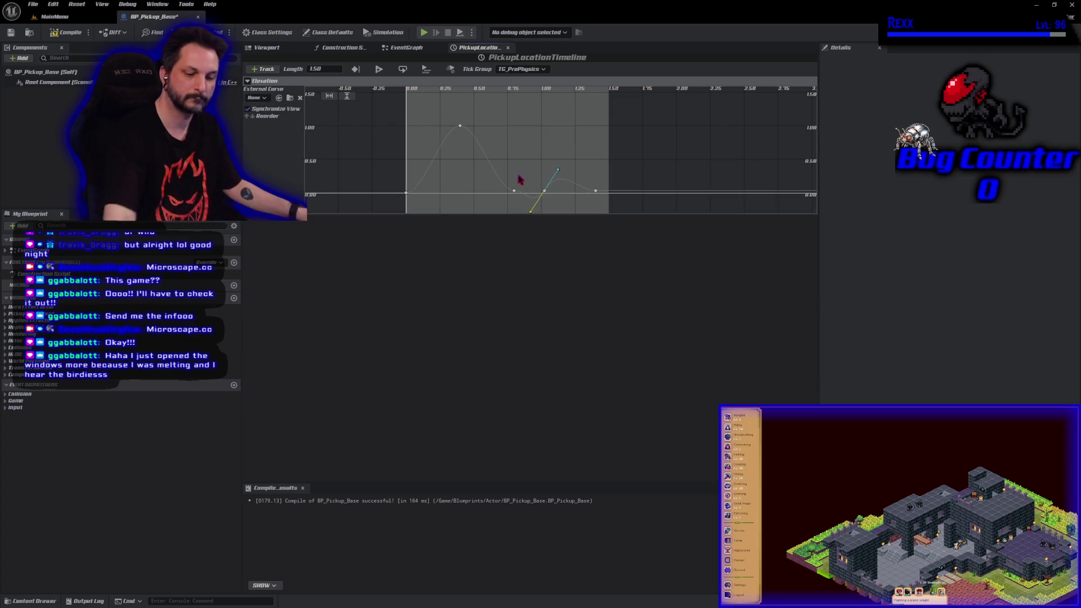
pyautogui.hotkey('ctrl', 'z')
pyautogui.click(516, 193)
pyautogui.moveTo(542, 192); pyautogui.dragTo(526, 212)
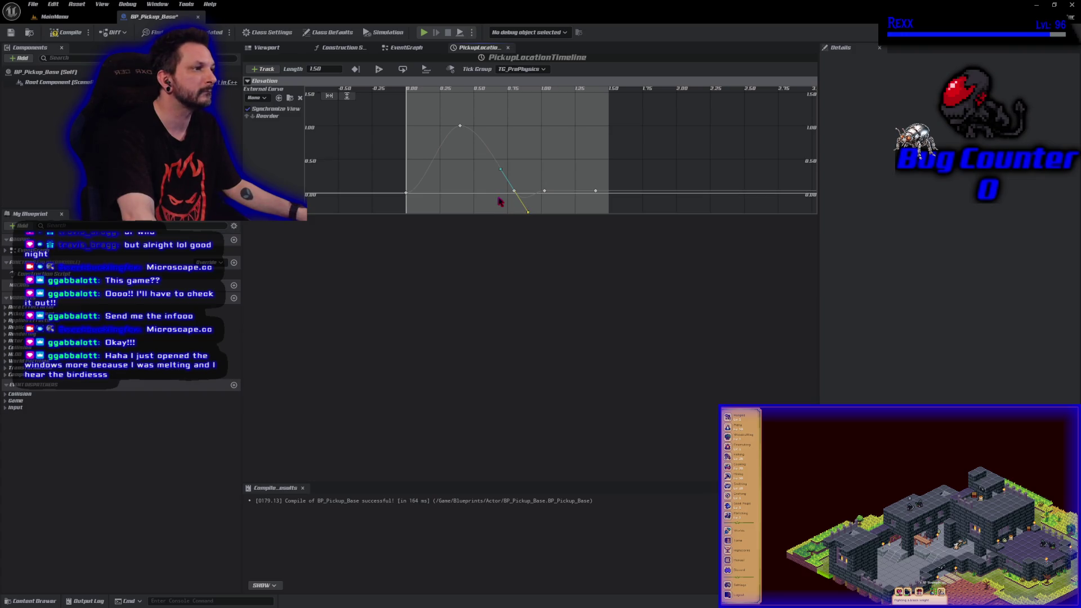
# - Steepen the start key's tangent, then compile and save the blueprint
pyautogui.click(406, 194)
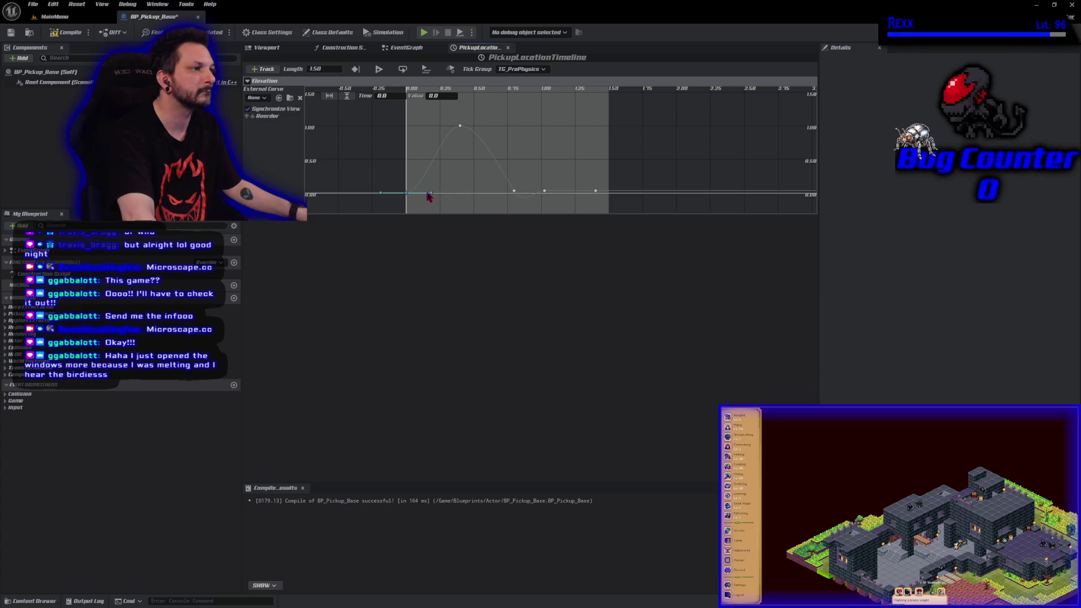
pyautogui.moveTo(433, 193); pyautogui.dragTo(434, 167)
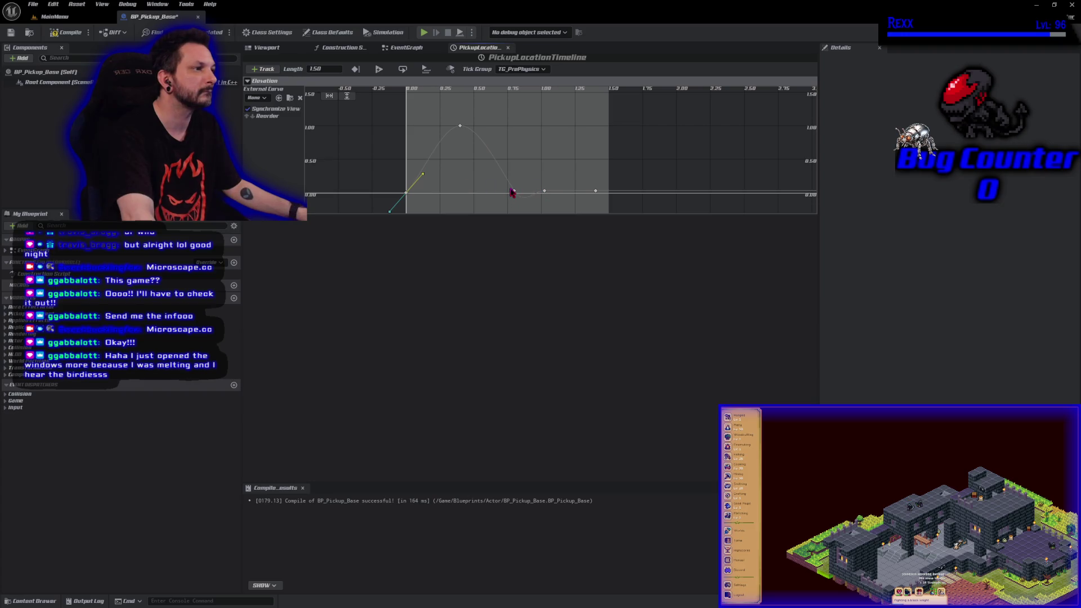
pyautogui.click(51, 34)
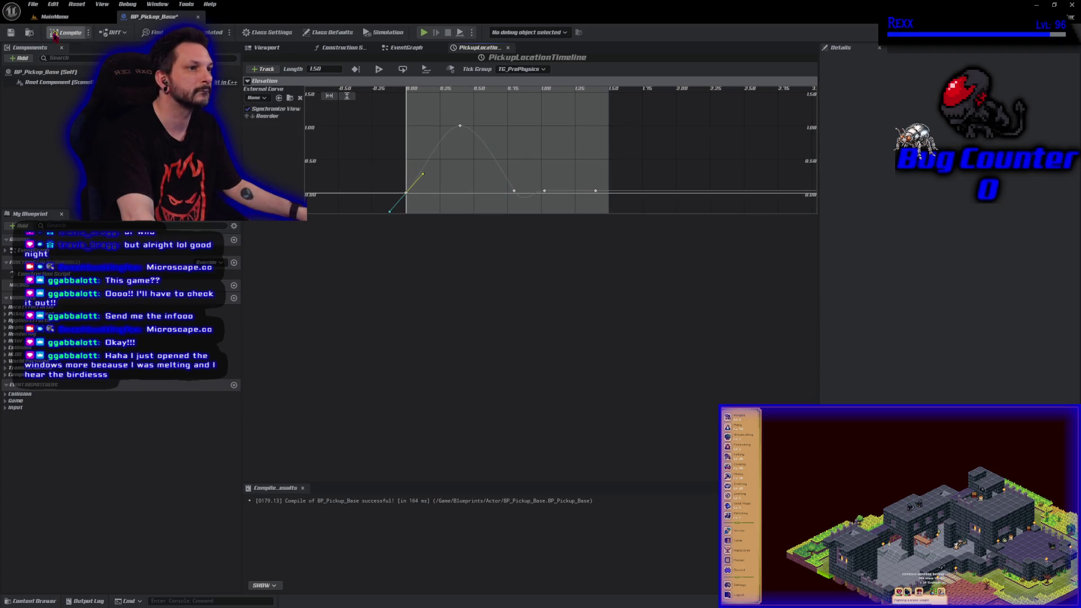
pyautogui.click(11, 33)
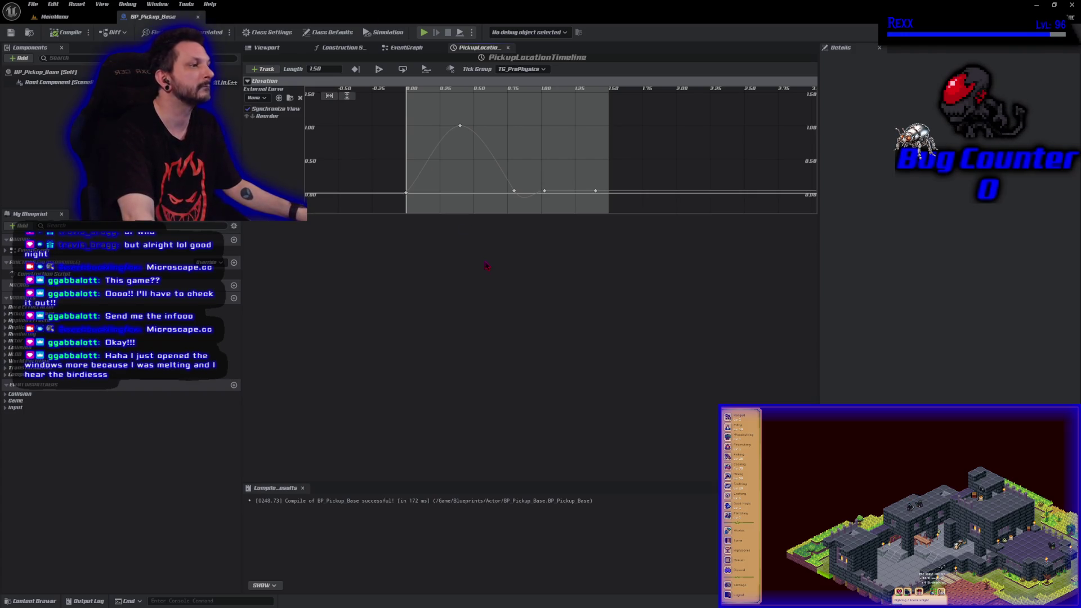
# - Set the Elevation keys near time 1.0 (including 1.02195) to value 0
pyautogui.click(545, 191)
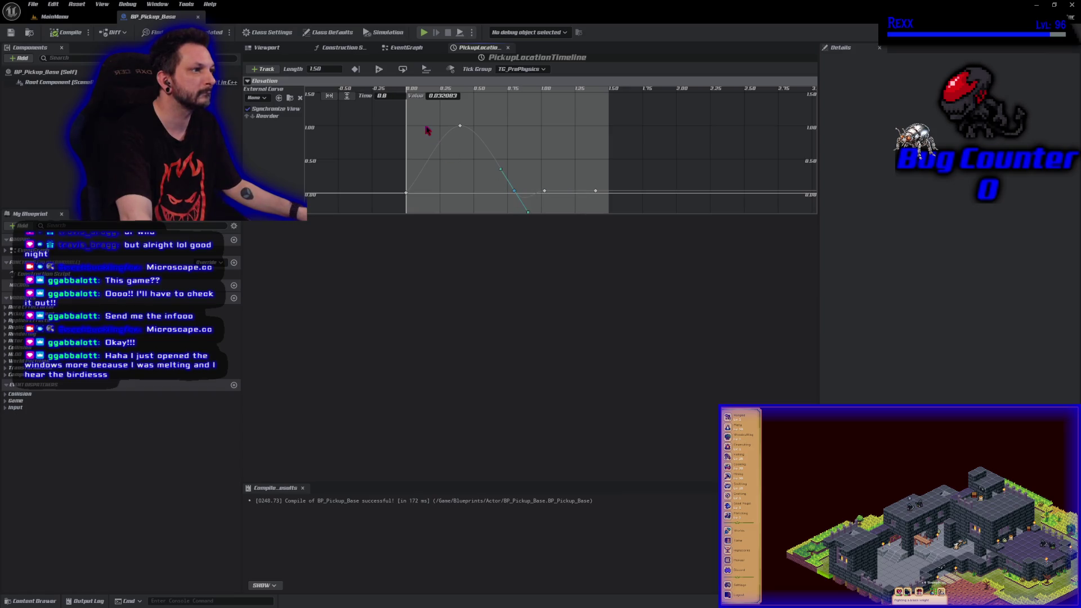
pyautogui.click(438, 96)
pyautogui.write('0')
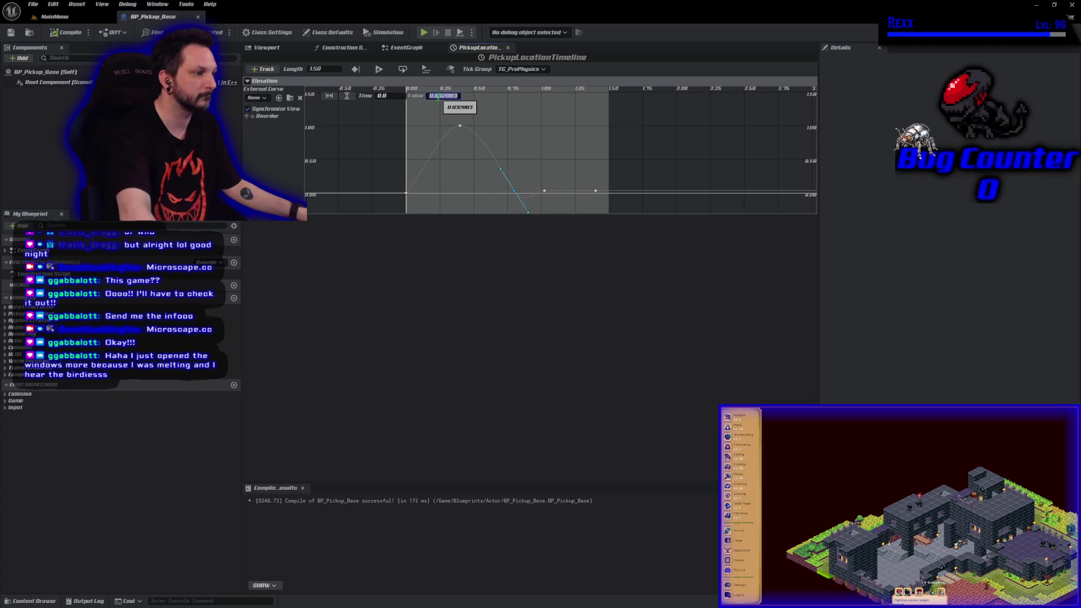
pyautogui.press('Return')
pyautogui.click(544, 191)
pyautogui.click(449, 96)
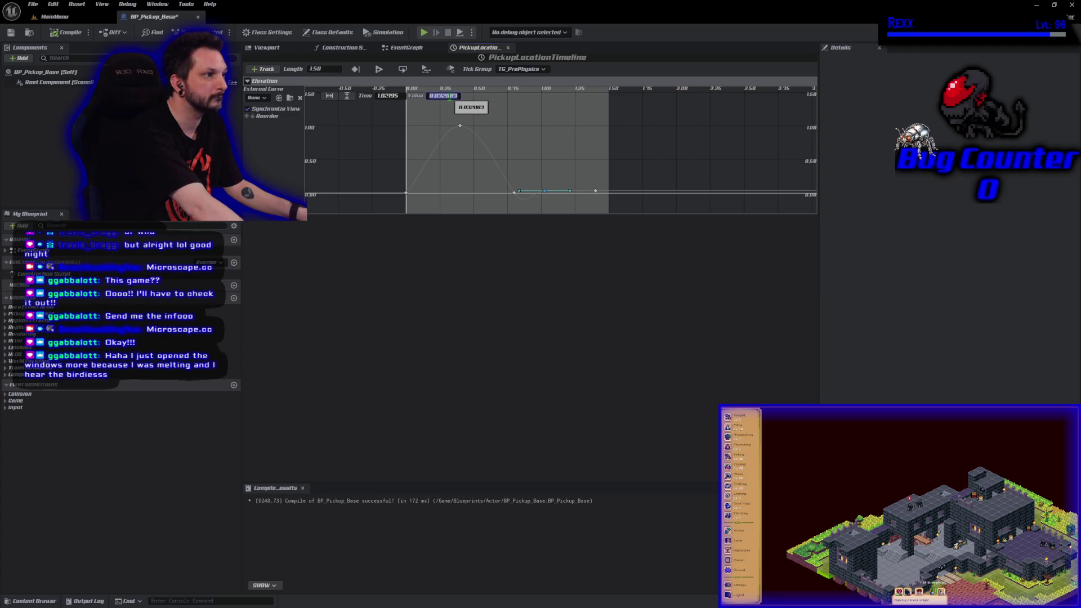
pyautogui.write('0')
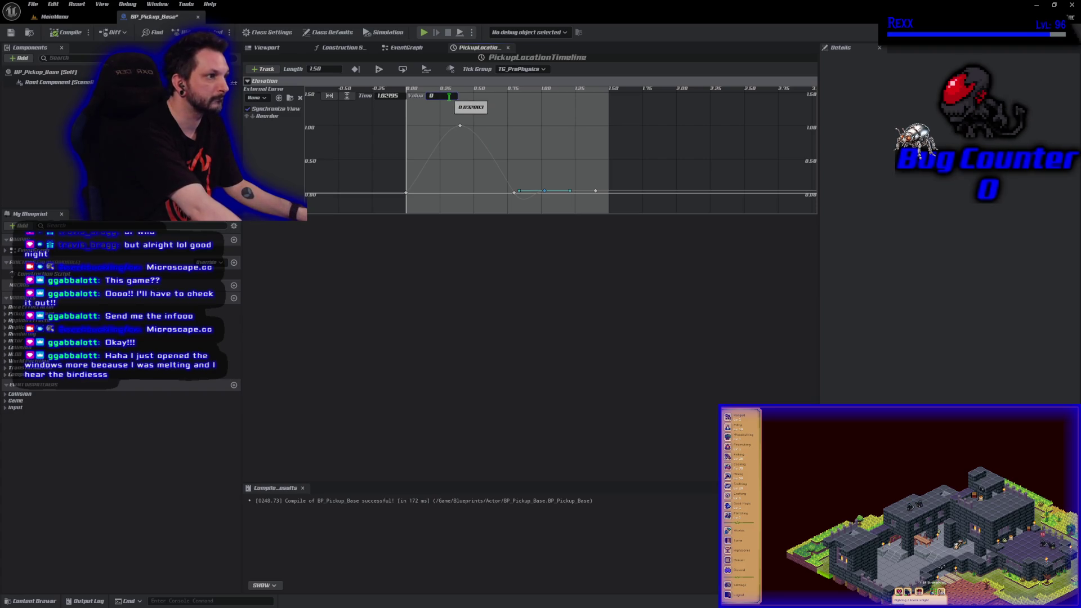
pyautogui.press('Return')
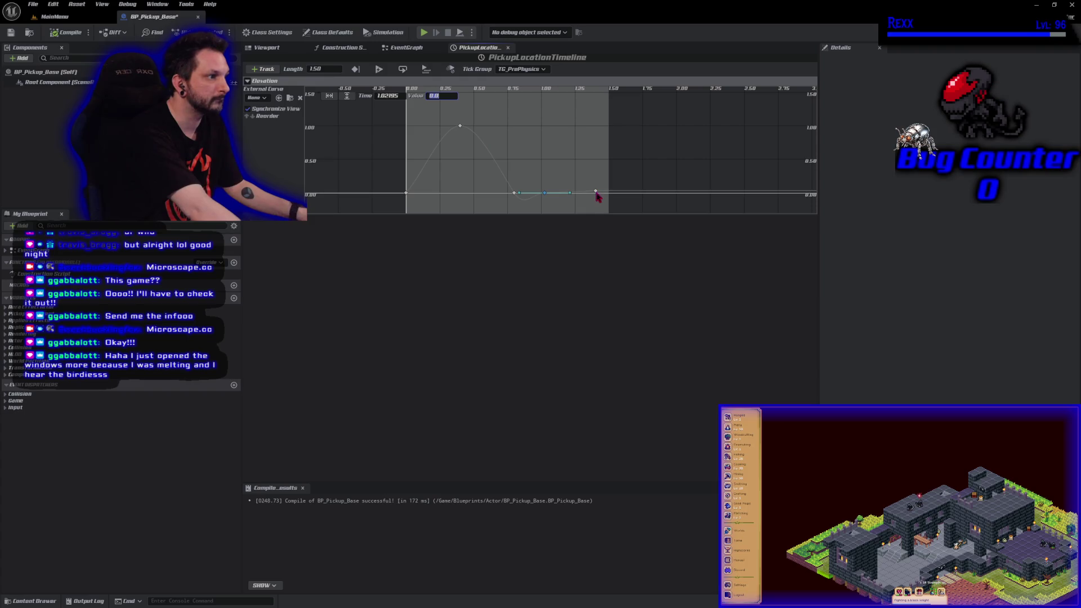